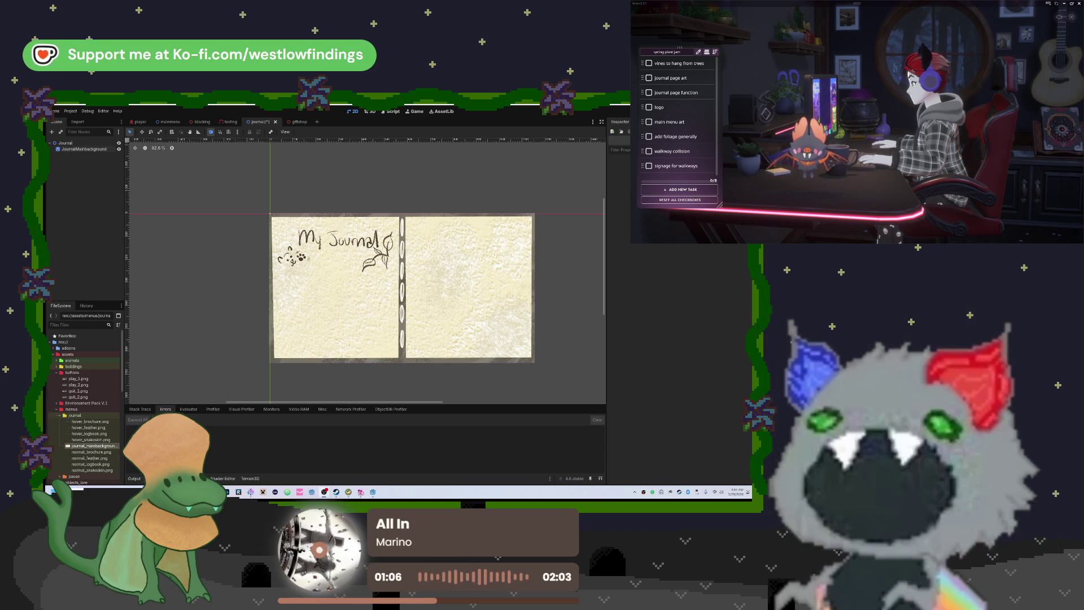
Switch from the Godot journal scene to the Discord window with Alt+Tab.
key(alt+Tab)
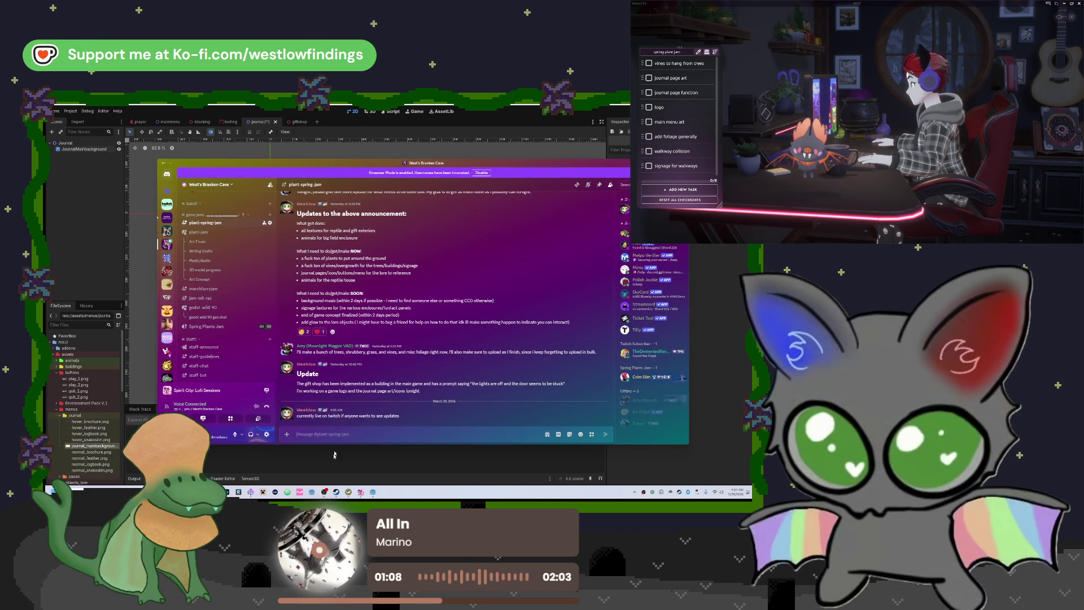
Save the duck photo from the owner-notes channel to Downloads as IMG_4643.
scroll(229, 312, down, 5)
scroll(228, 312, up, 5)
click(201, 258)
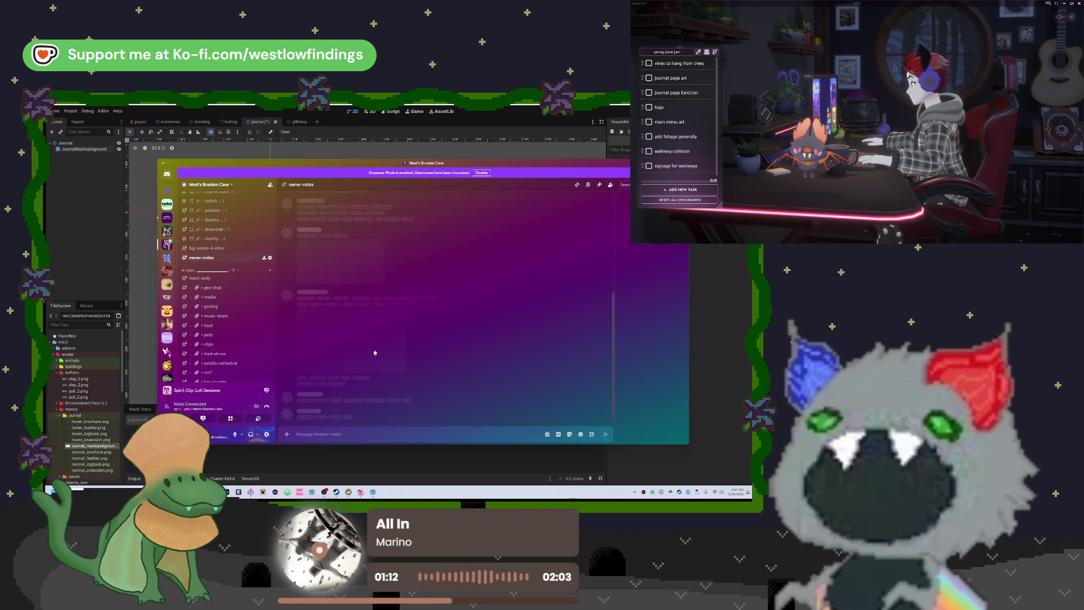
click(374, 351)
right_click(362, 308)
click(375, 321)
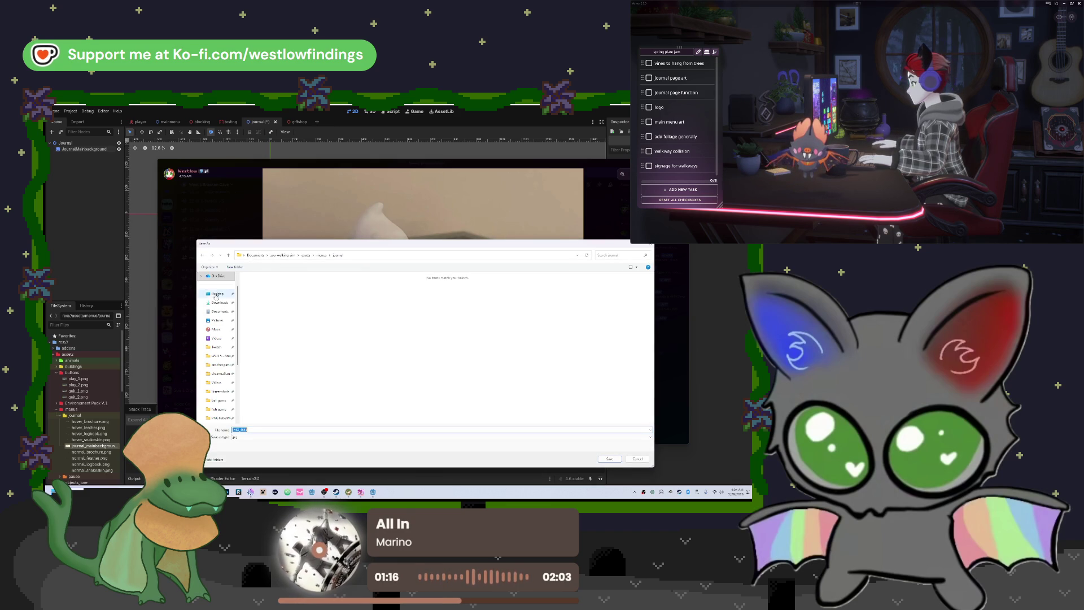
click(219, 303)
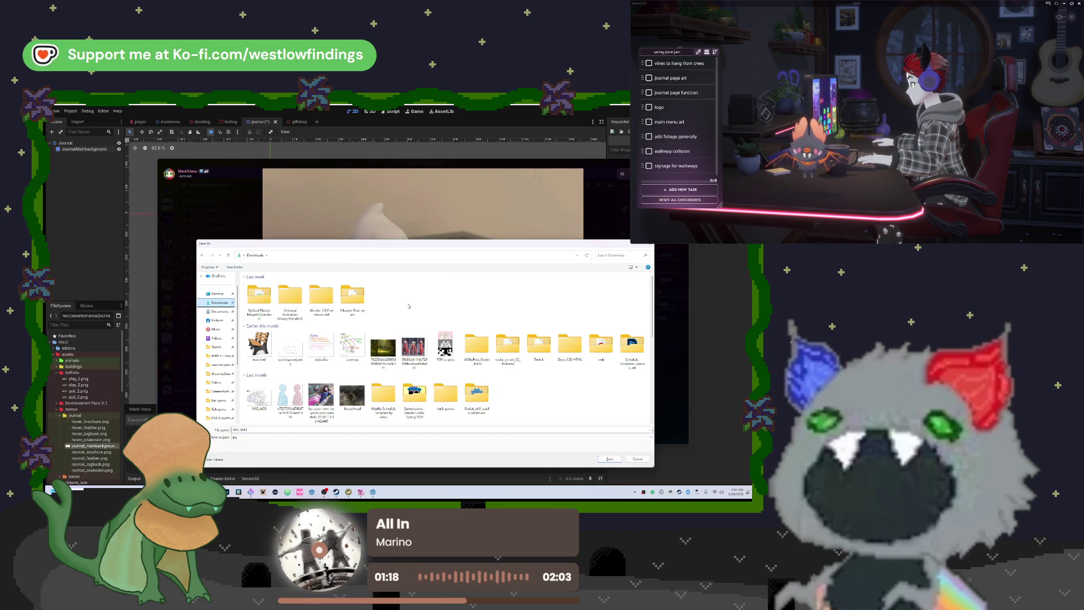
click(609, 458)
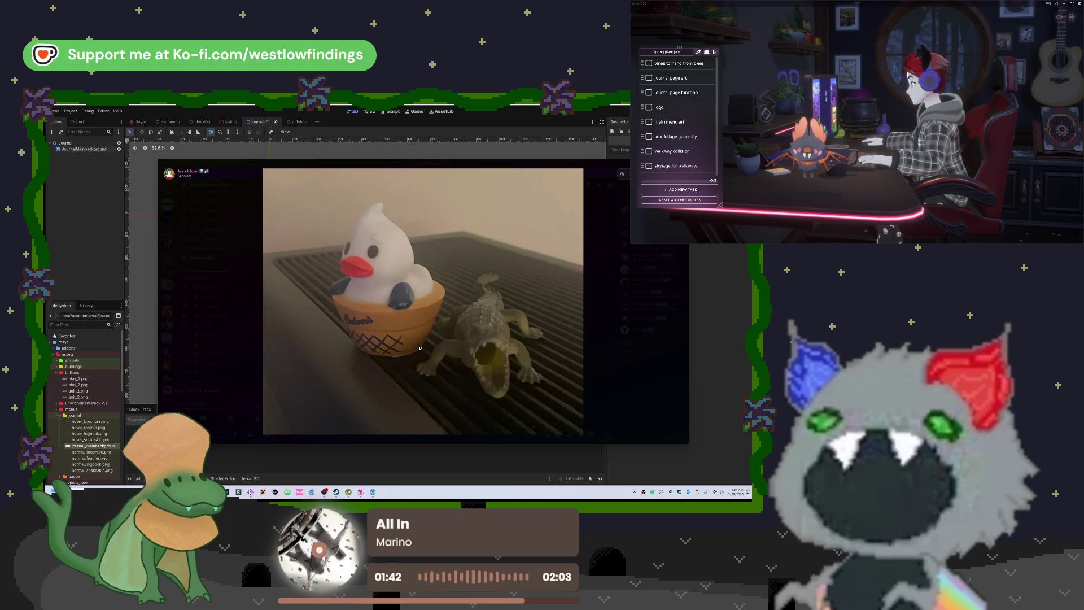
Close the photo viewer, open the priv voice channel, and return to Godot.
click(602, 307)
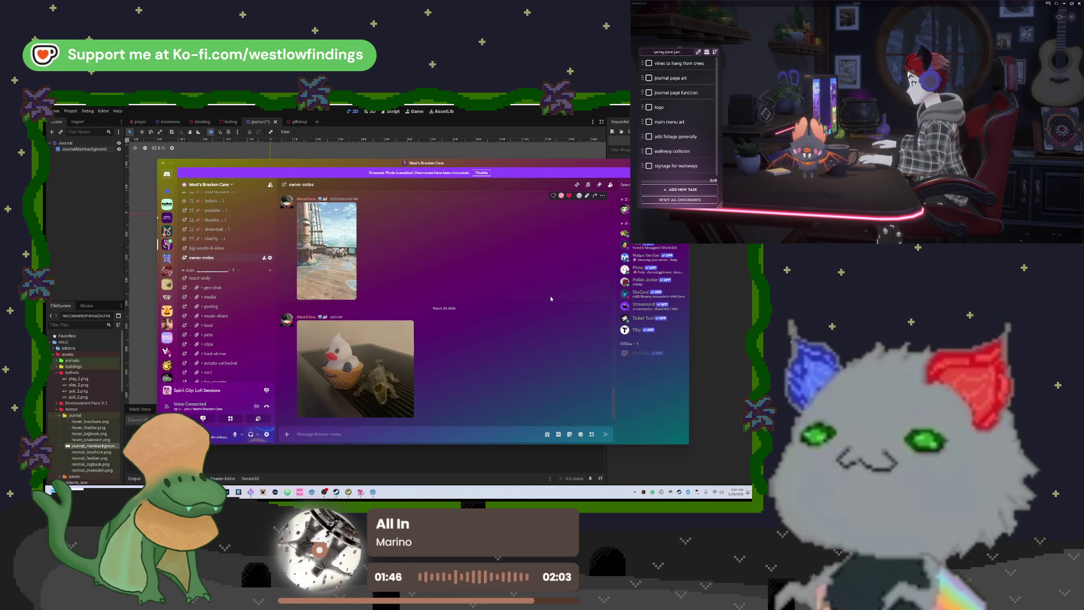
click(194, 408)
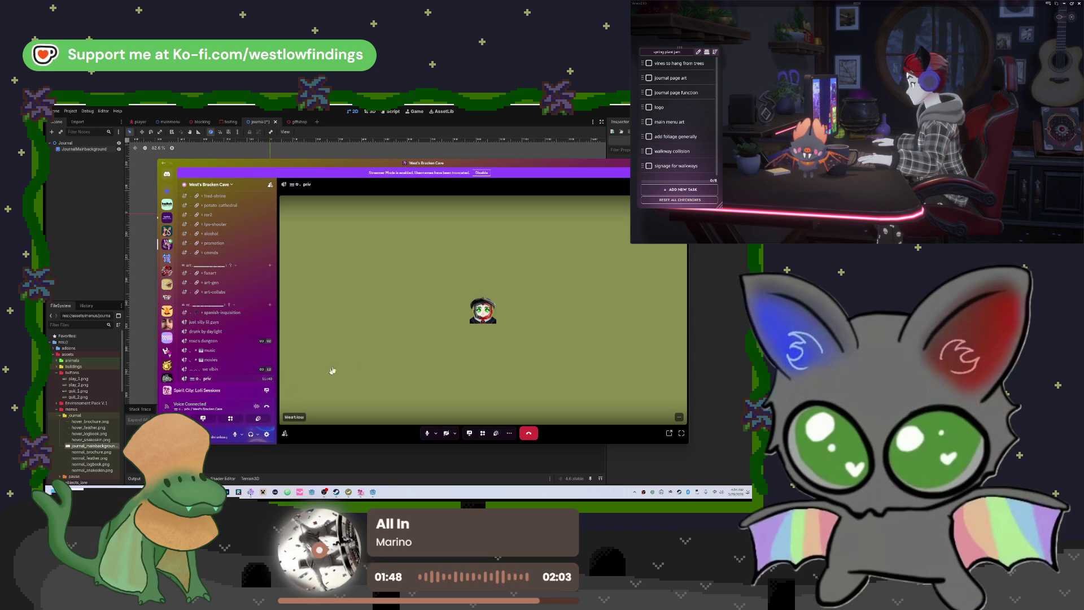
click(143, 317)
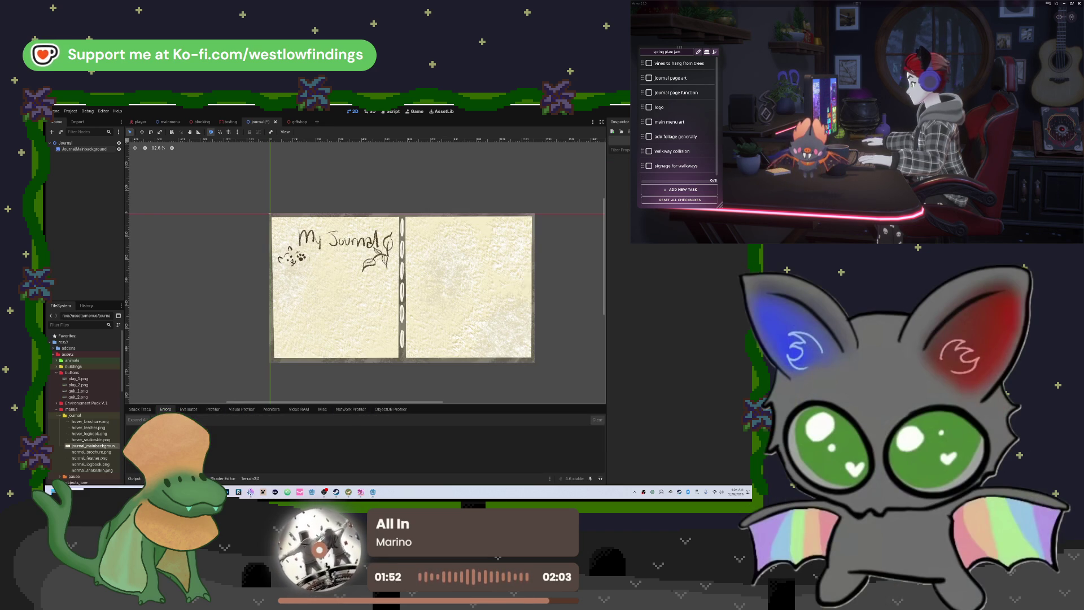
Open File Explorer on Downloads and select the saved IMG_4643 photo.
key(super+e)
click(340, 282)
click(431, 259)
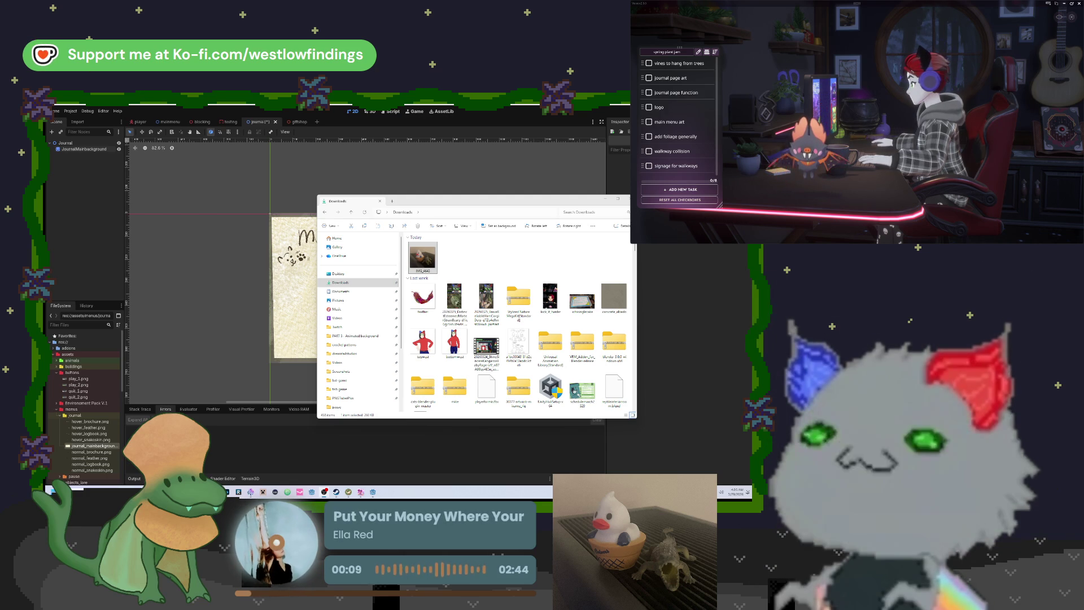
Close the File Explorer window showing Downloads.
click(380, 202)
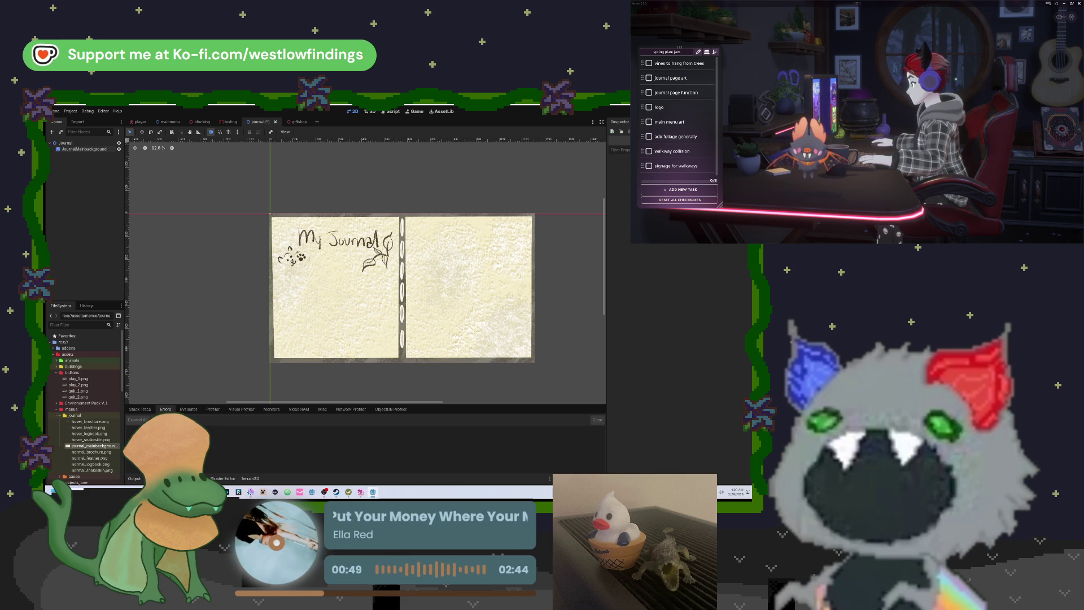
key(super+d)
key(super+d)
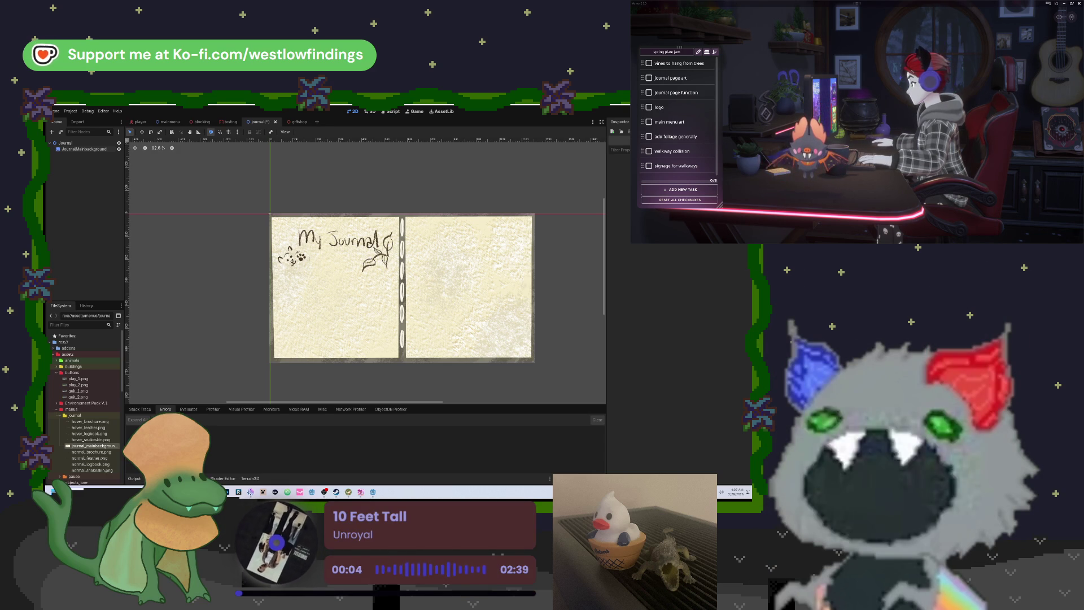
click(86, 144)
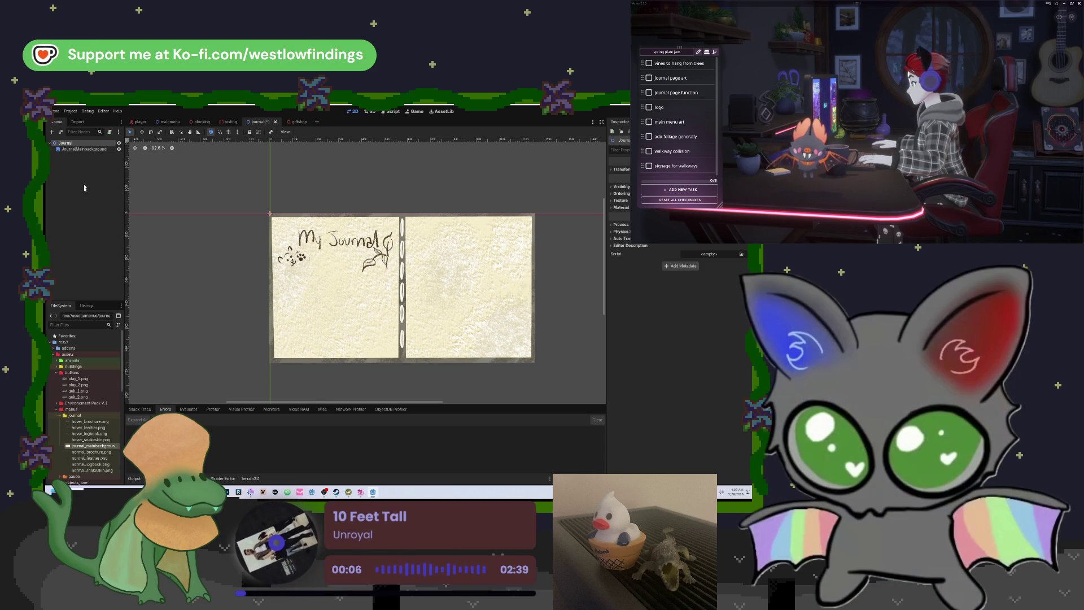
Add a TabContainer node stretched over the journal page, then search node types for 'tab' again.
key(ctrl+a)
text(tab)
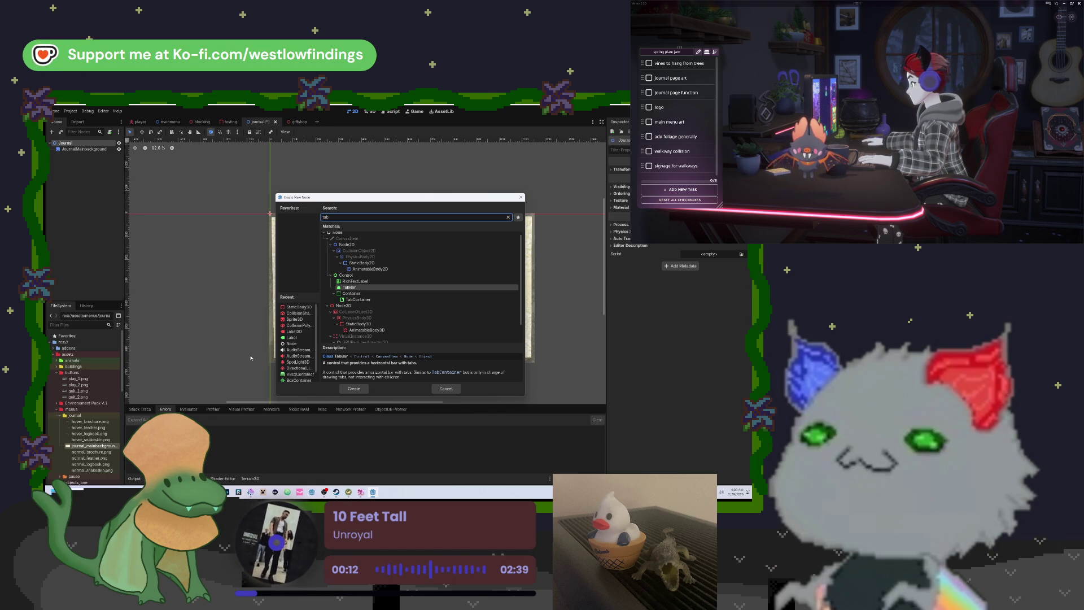
double_click(350, 300)
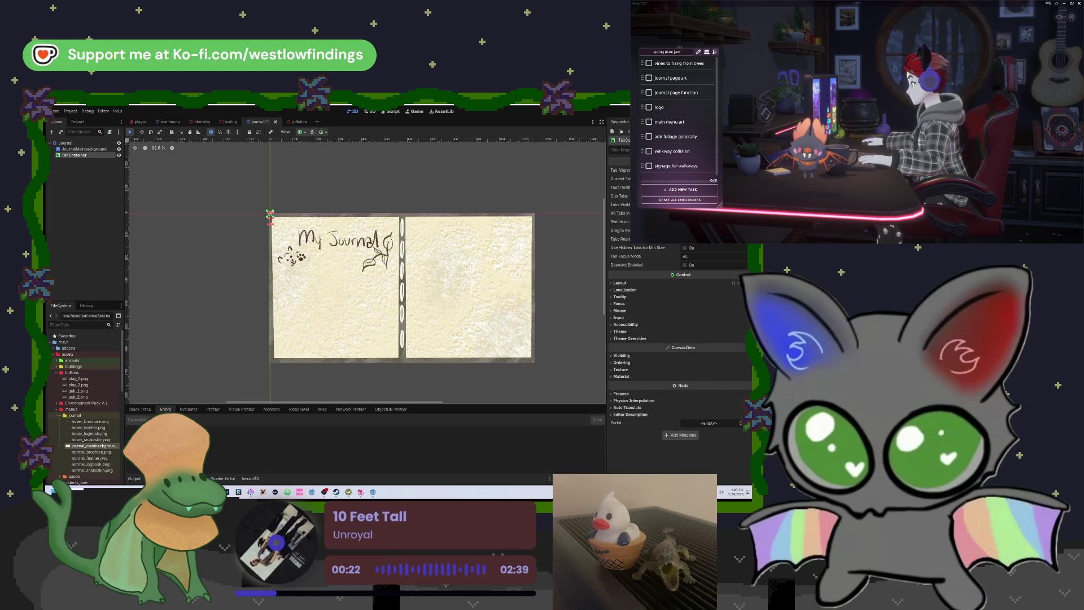
drag(271, 215, 291, 228)
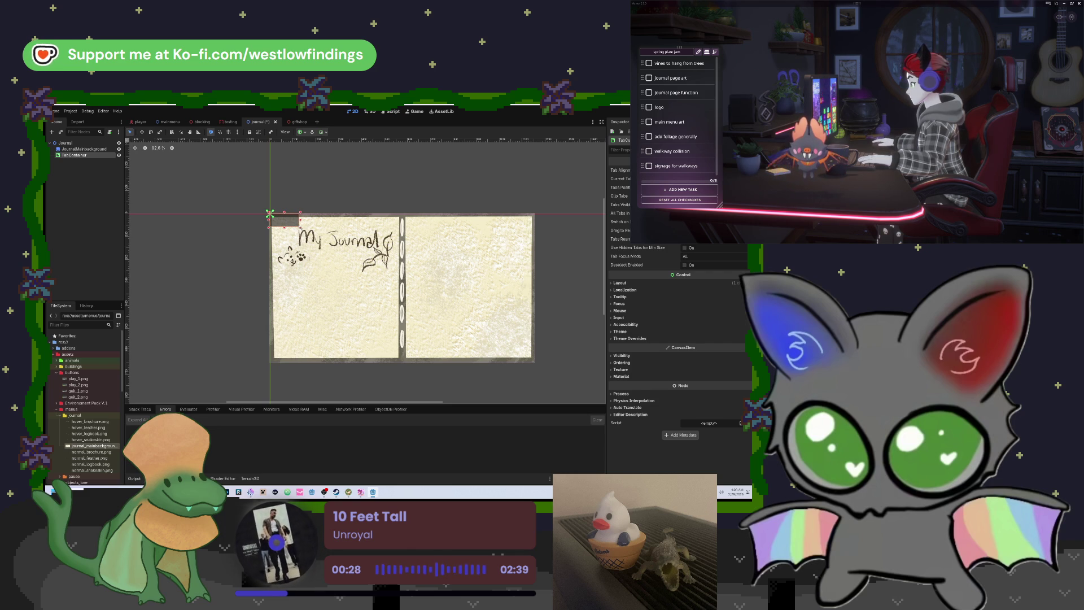
mouse_move(299, 226)
mouse_down()
mouse_move(528, 344)
mouse_move(535, 364)
mouse_up()
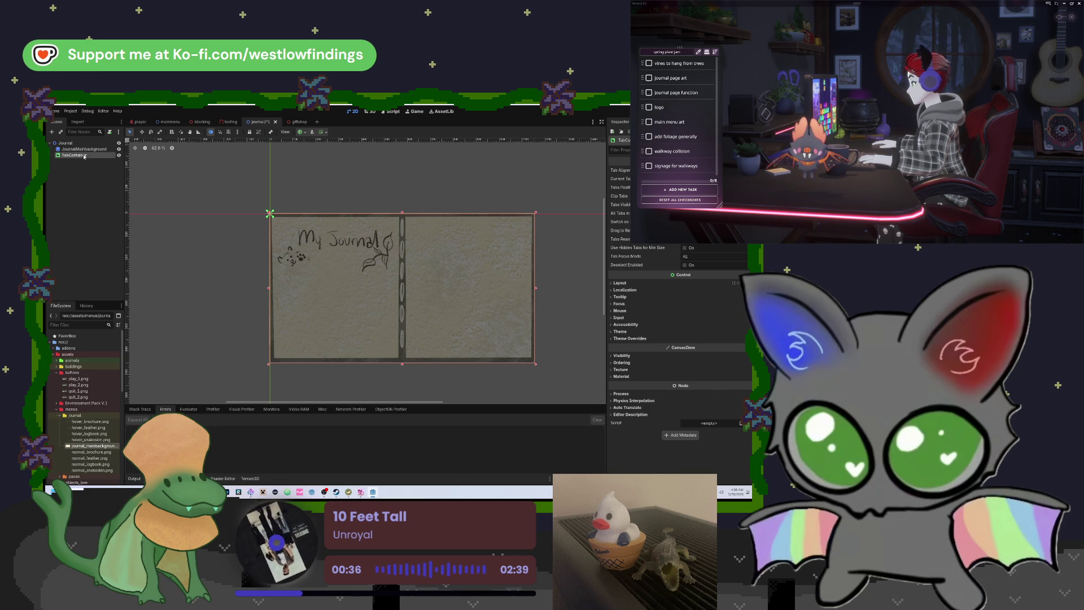
key(ctrl+a)
text(tab)
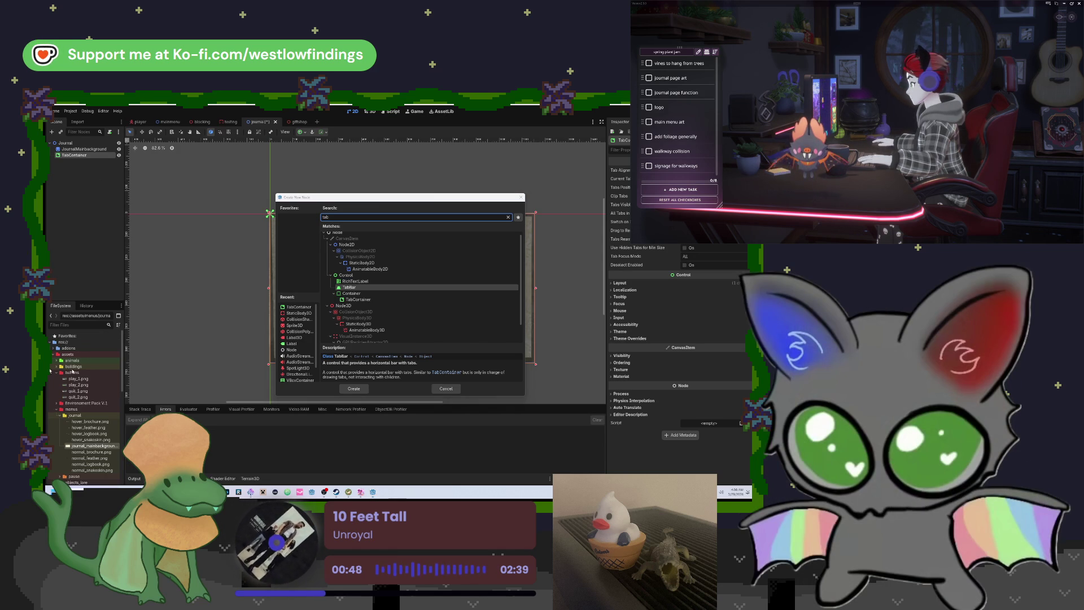
Add a TabBar node as a child of the TabContainer.
scroll(415, 316, down, 2)
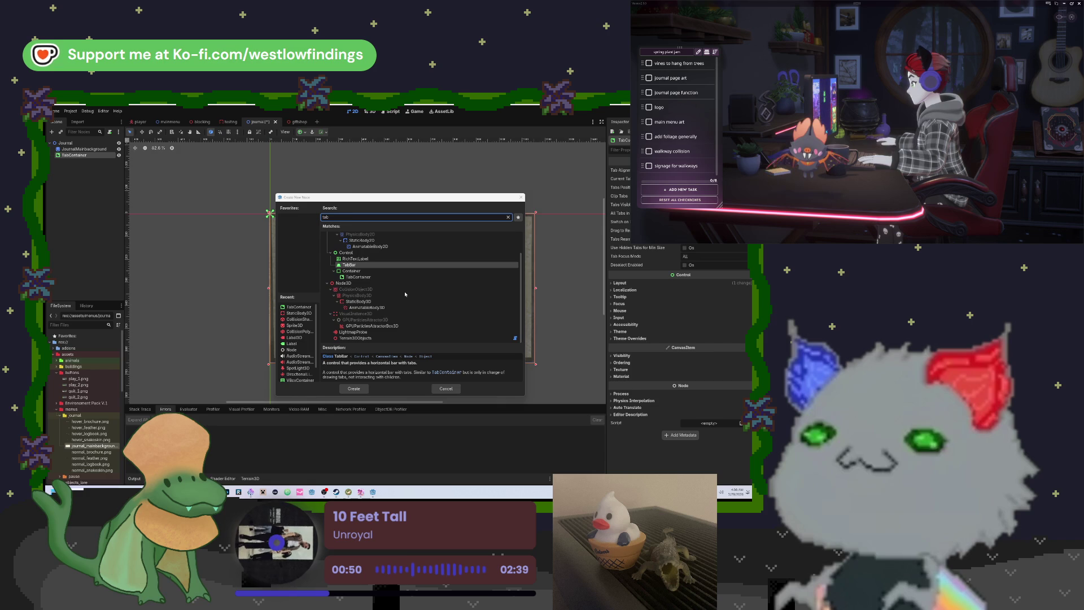
scroll(402, 293, up, 2)
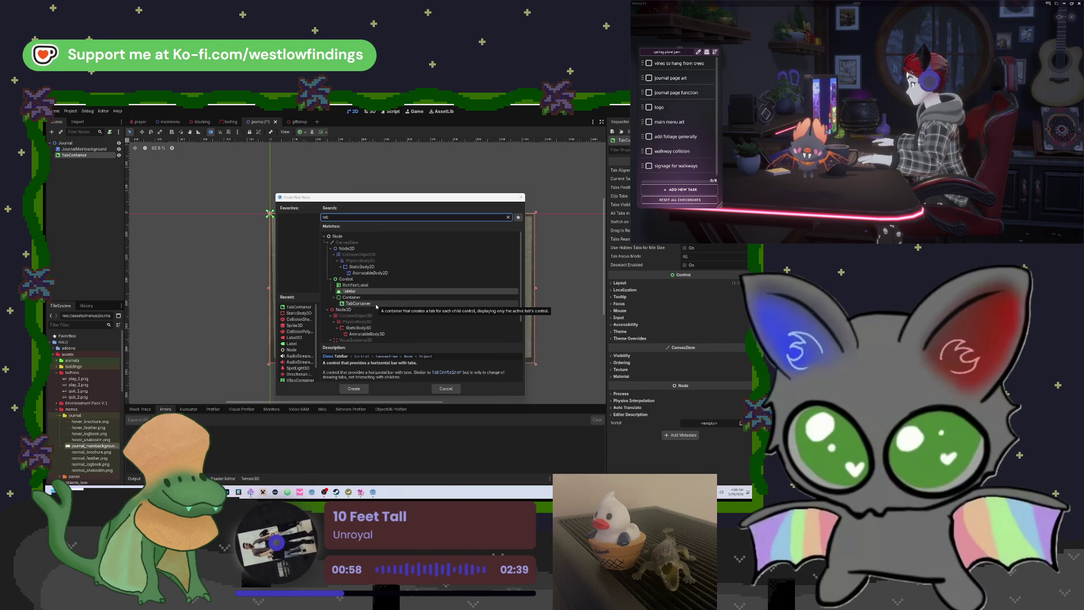
click(376, 305)
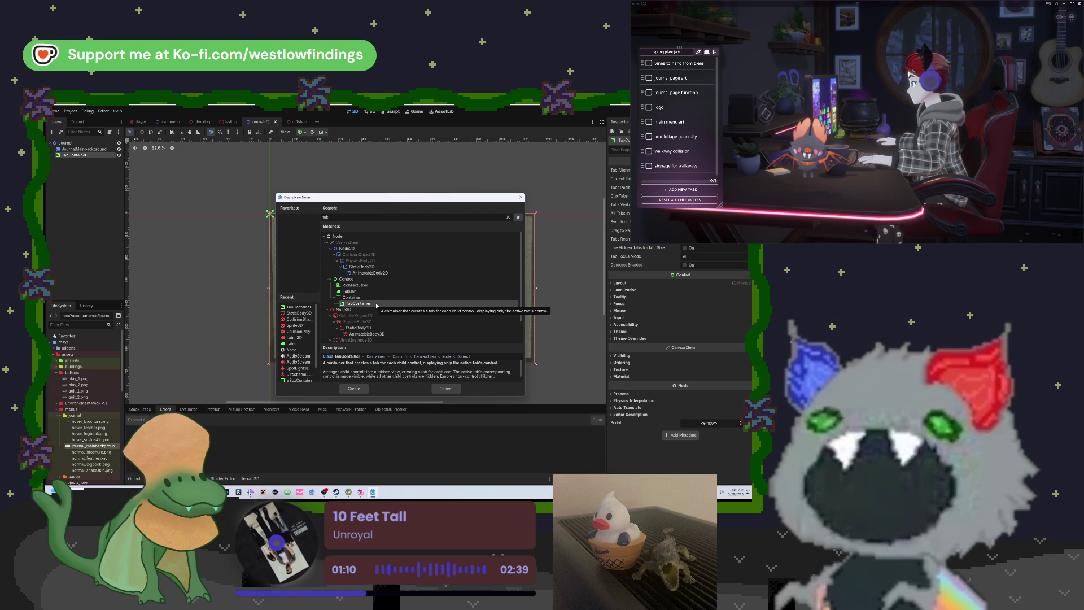
click(373, 293)
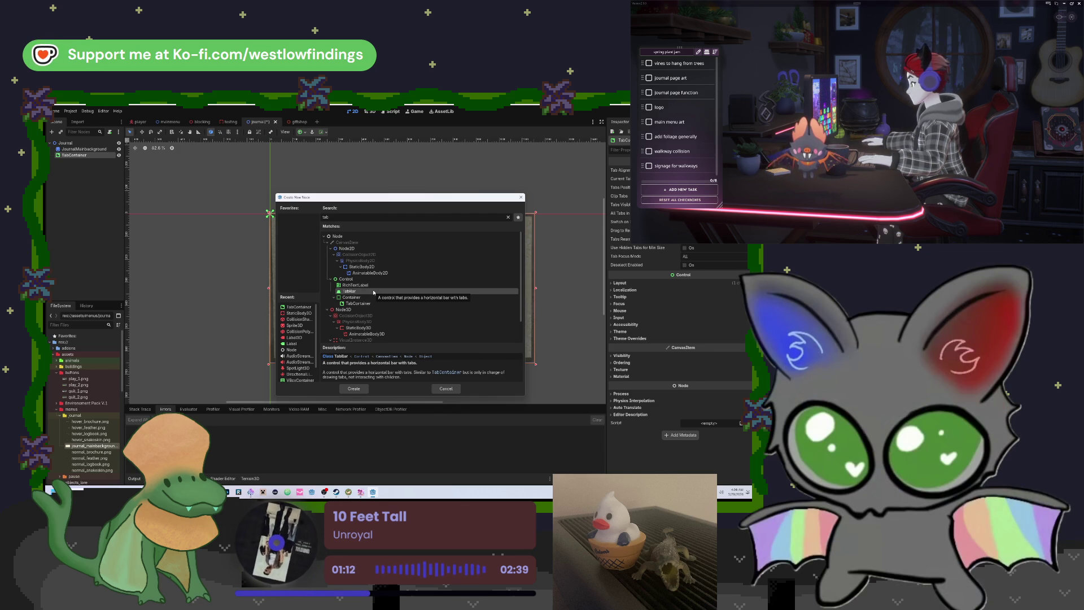
double_click(373, 292)
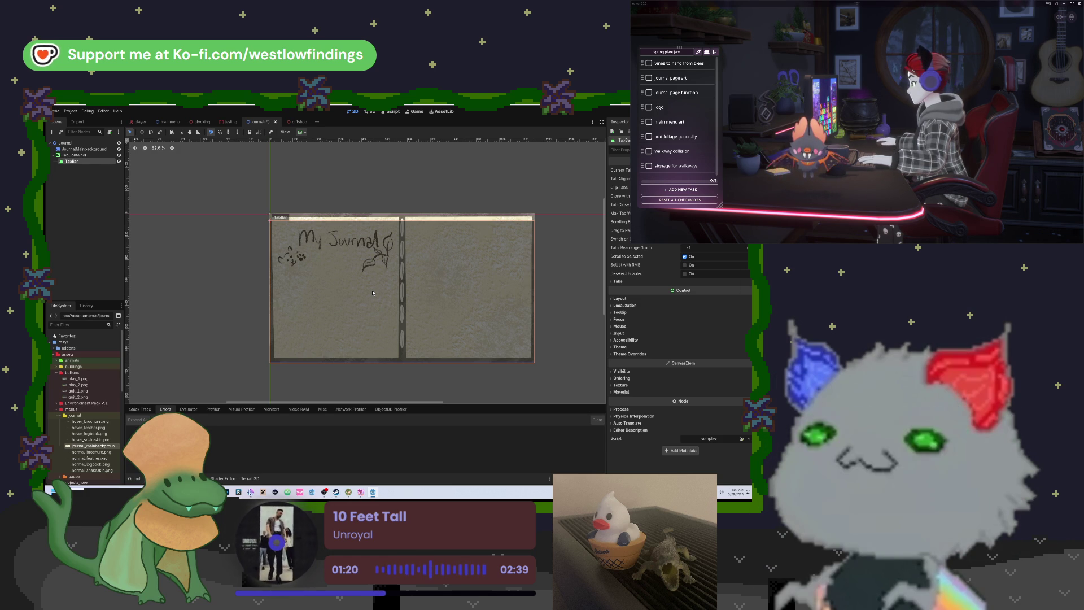
Delete the TabBar and TabContainer nodes, then select the Journal root node.
key(Delete)
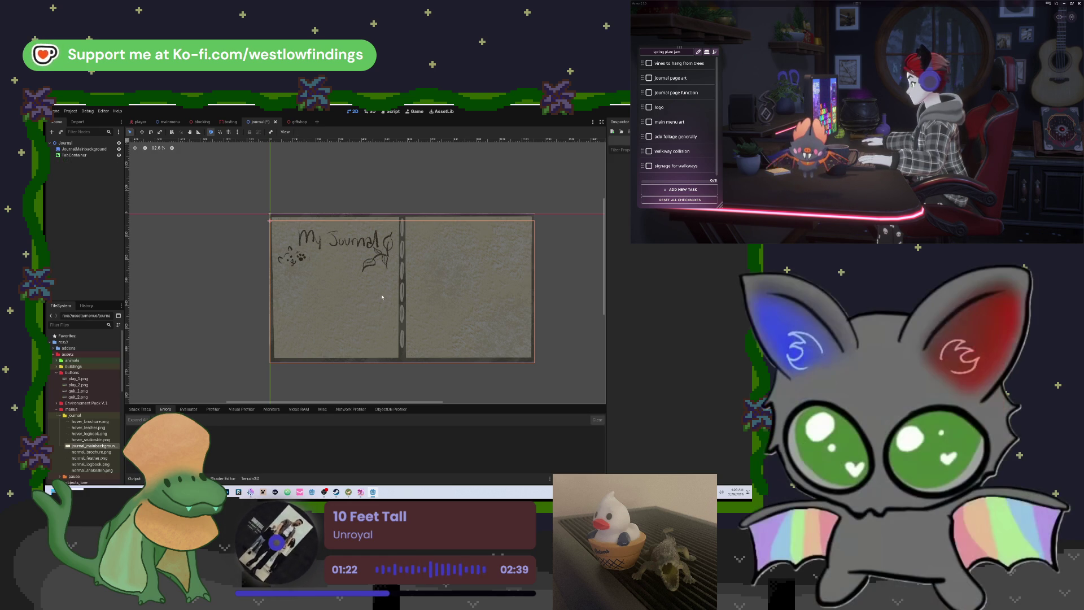
key(Delete)
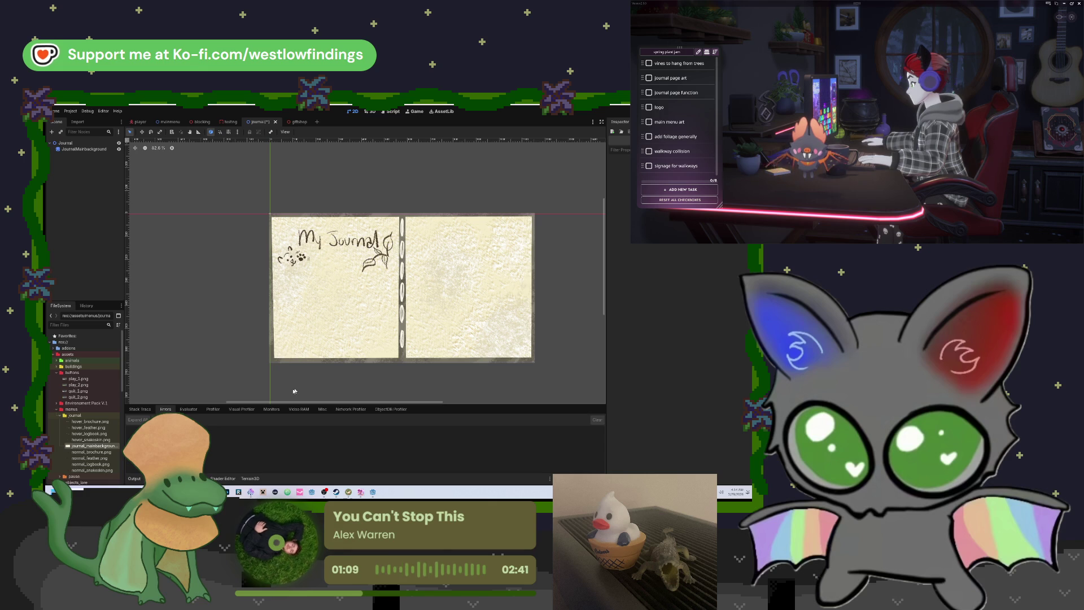
click(100, 143)
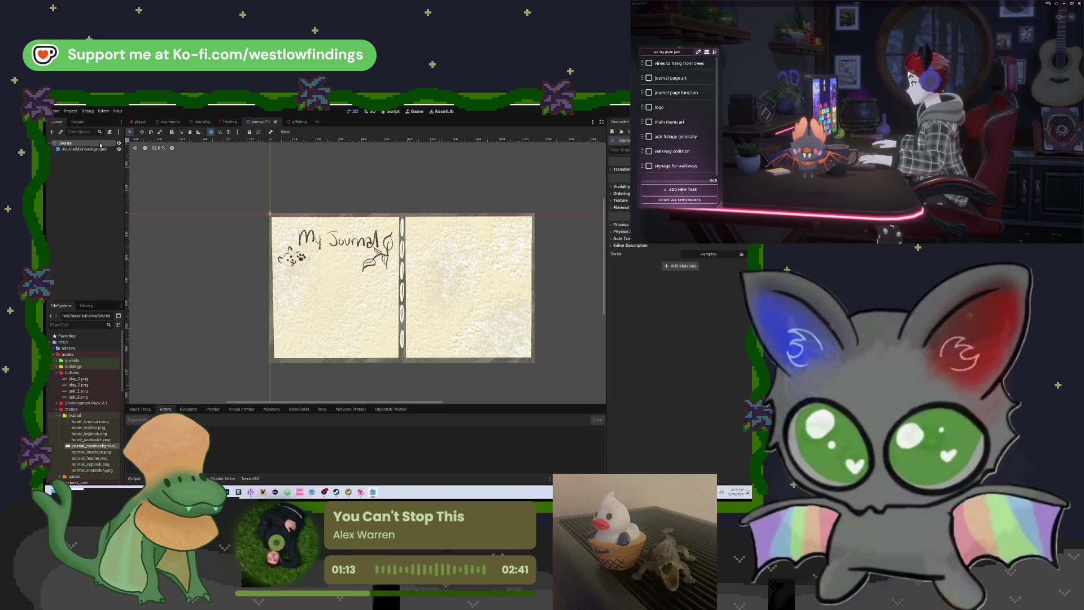
Create a TextureButton node and assign normal_brochure.png as its Normal texture.
key(ctrl+a)
text(text)
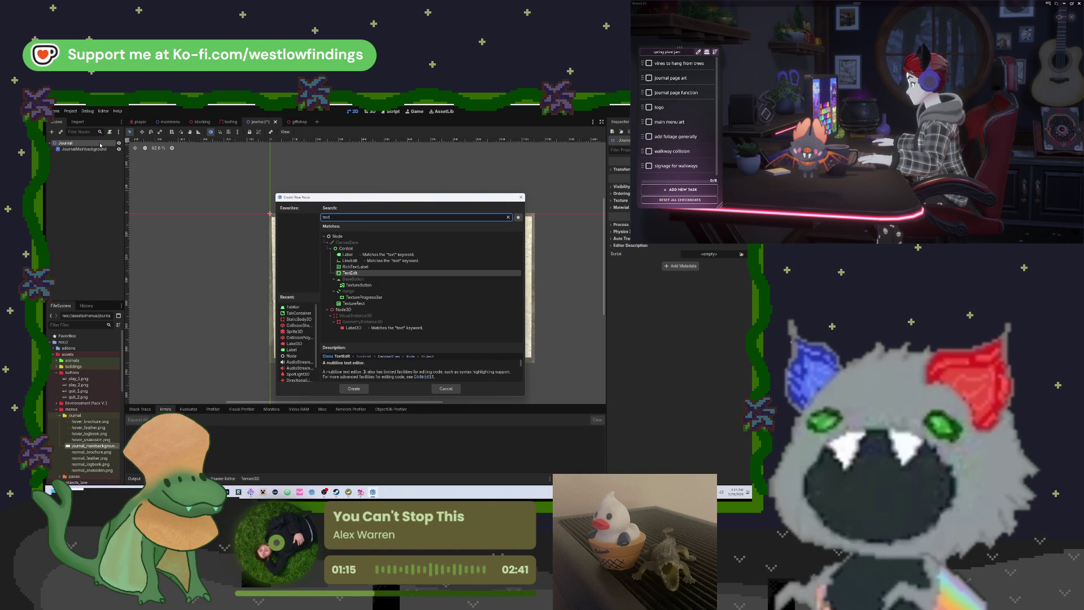
key(Down)
key(Down)
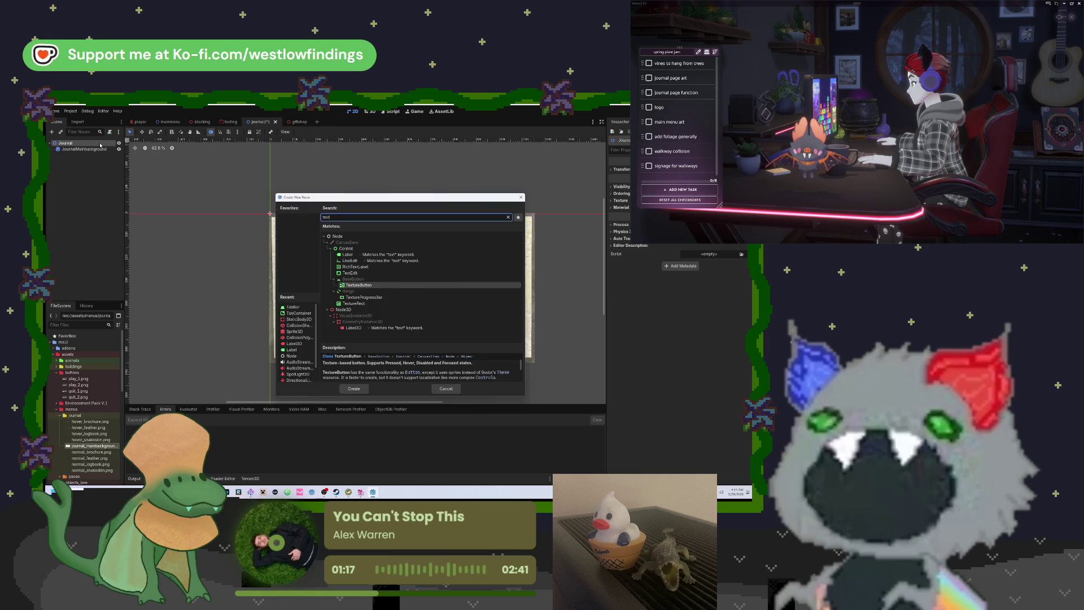
key(Return)
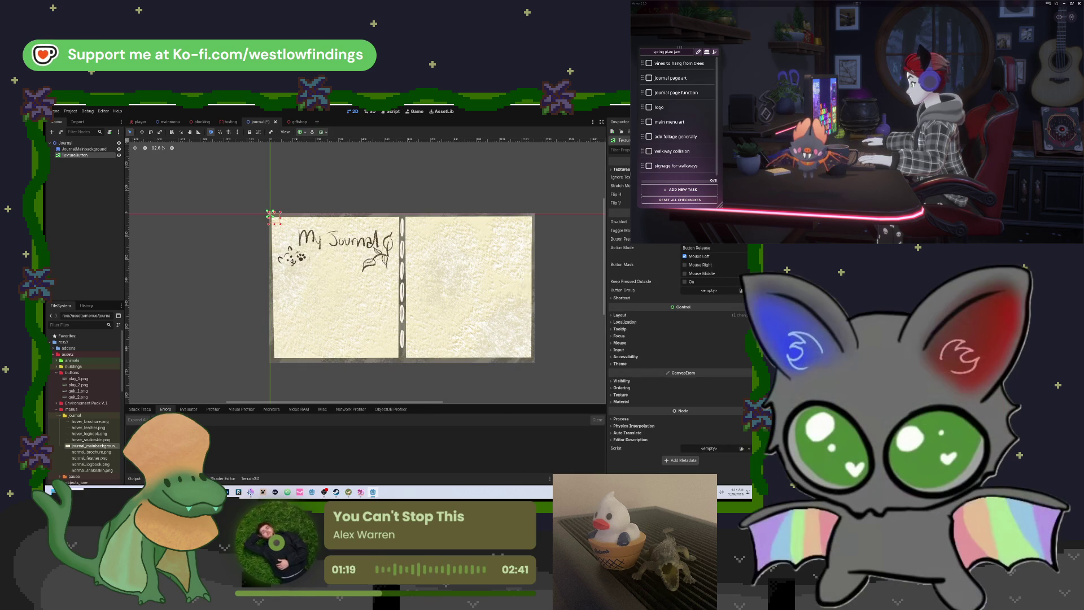
click(621, 169)
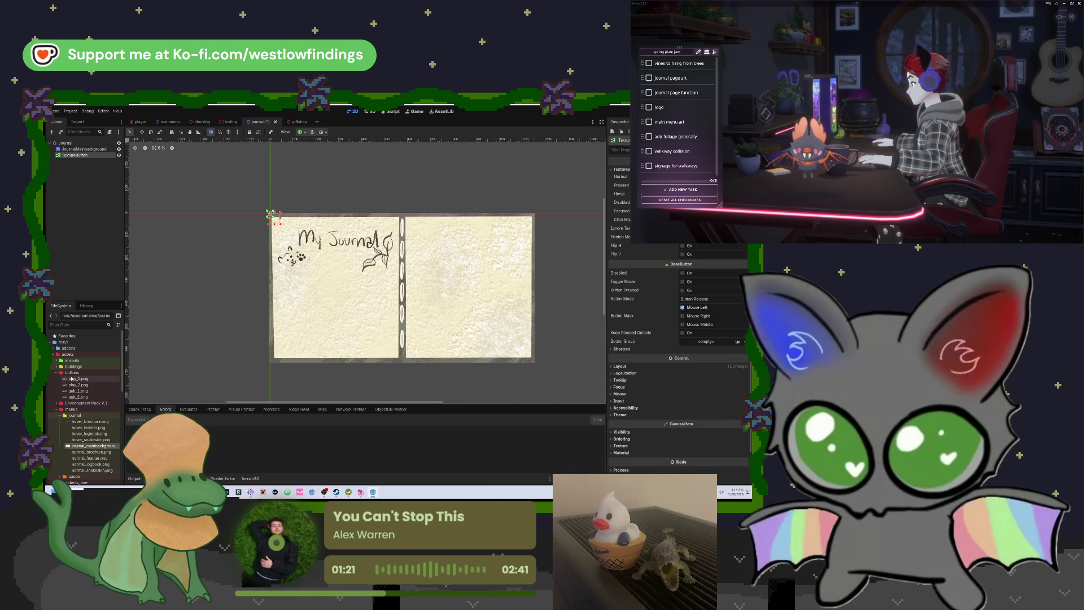
click(57, 374)
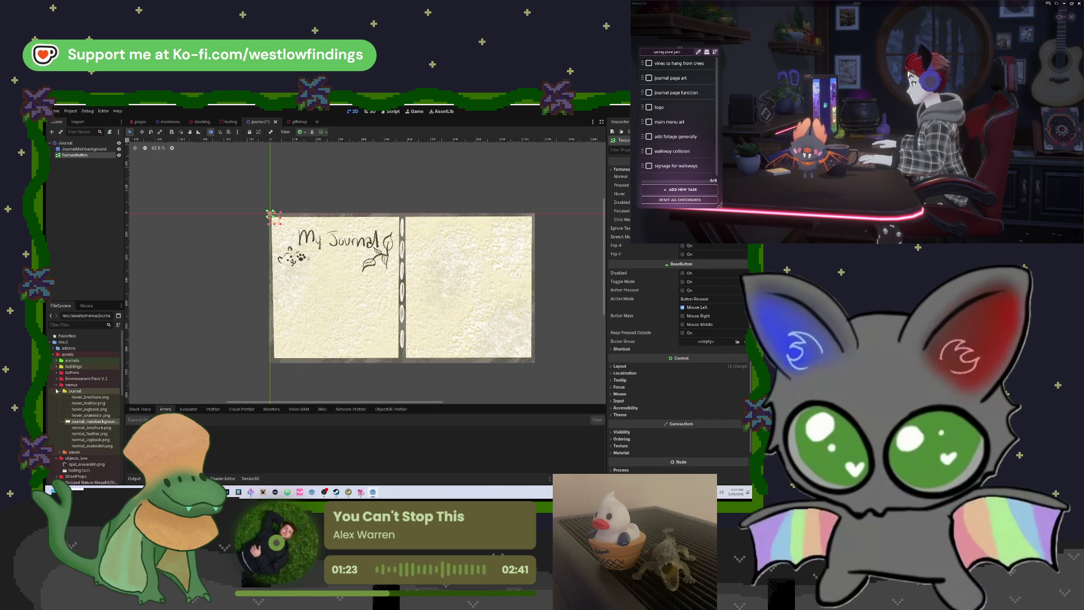
mouse_move(90, 427)
mouse_down()
mouse_move(268, 379)
mouse_move(620, 234)
mouse_move(694, 177)
mouse_up()
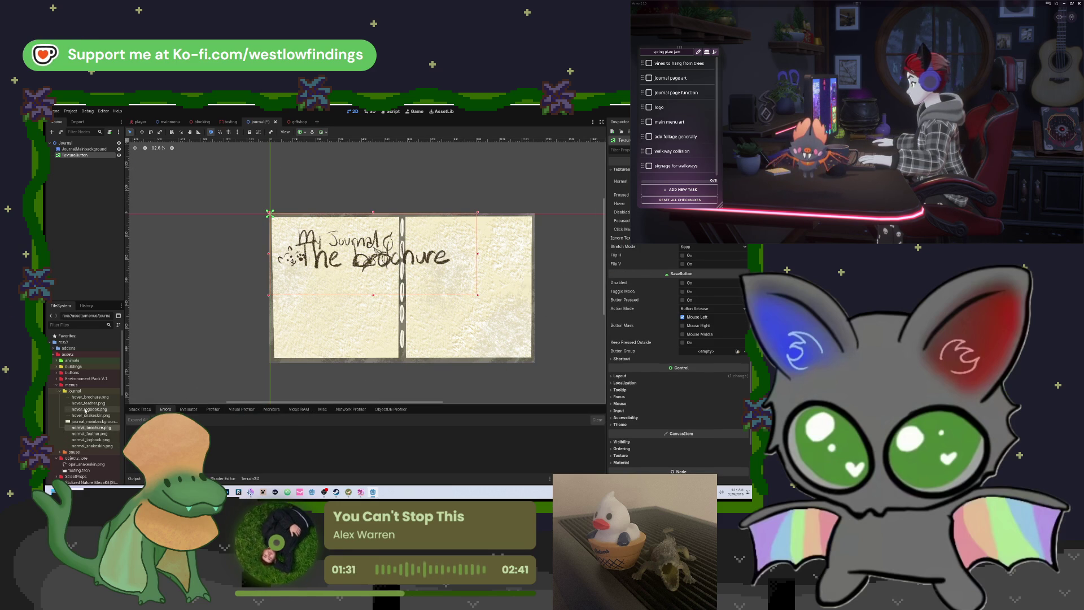
Assign hover_brochure.png as the Hover texture and rename the button to brochure.
mouse_move(87, 397)
mouse_down()
mouse_move(576, 350)
mouse_move(712, 205)
mouse_up()
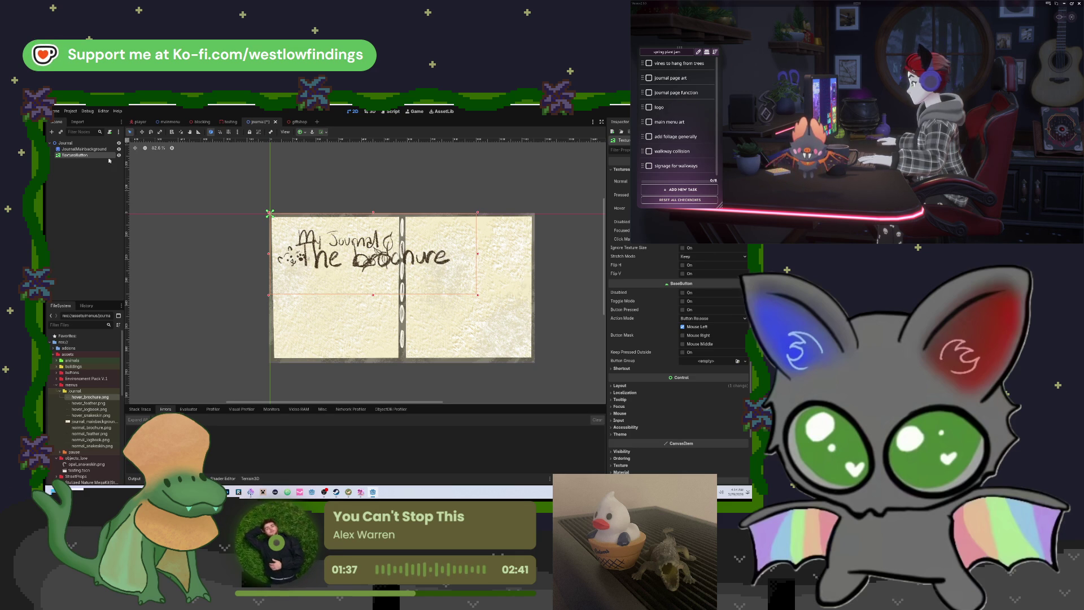
double_click(84, 155)
text(brochure)
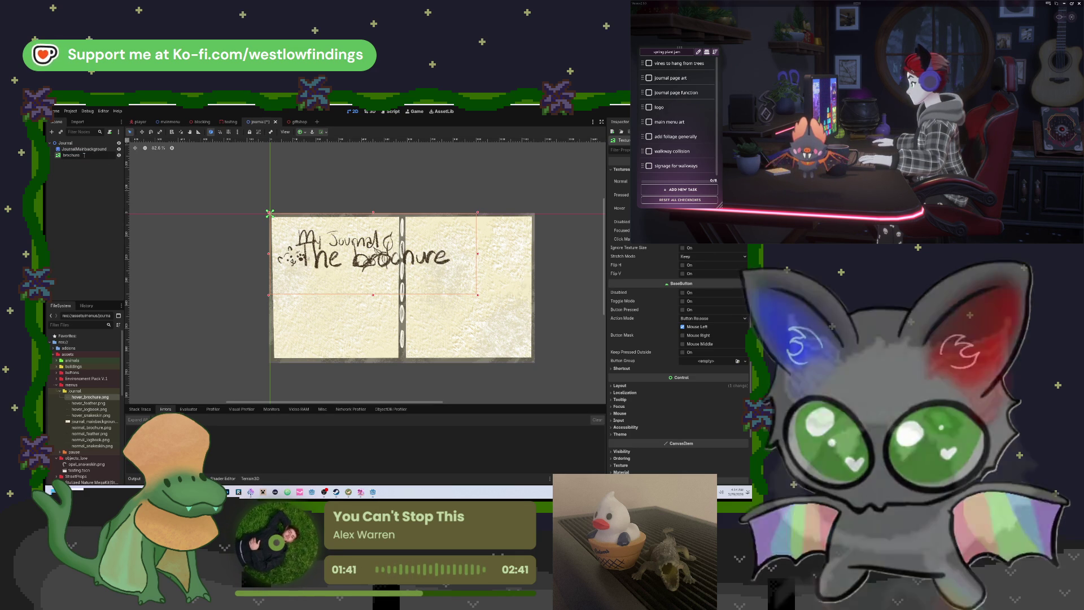
key(Return)
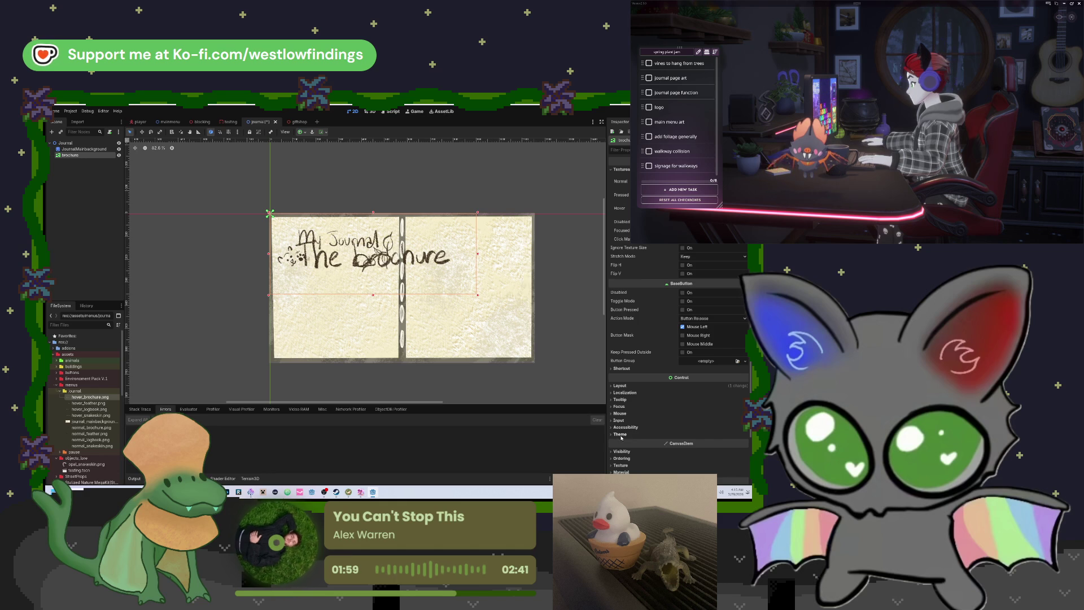
scroll(643, 403, down, 3)
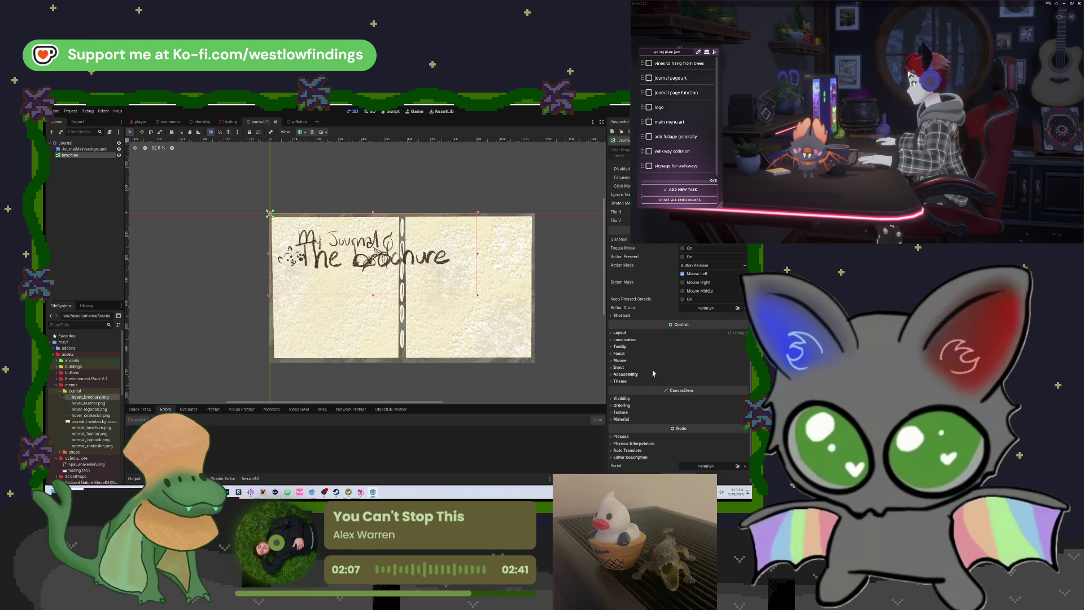
scroll(653, 373, up, 2)
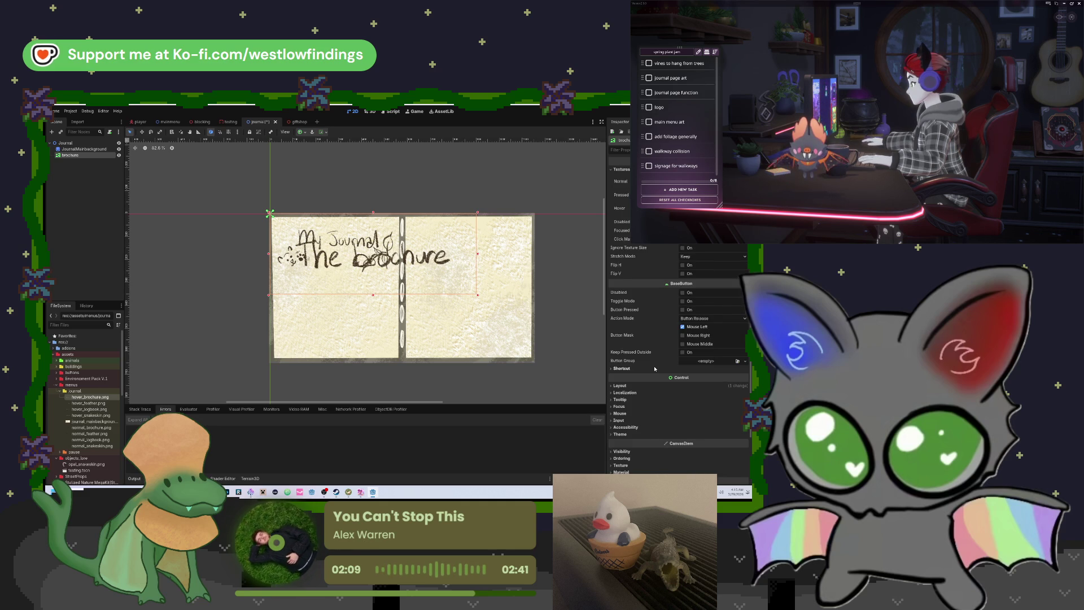
scroll(649, 364, down, 2)
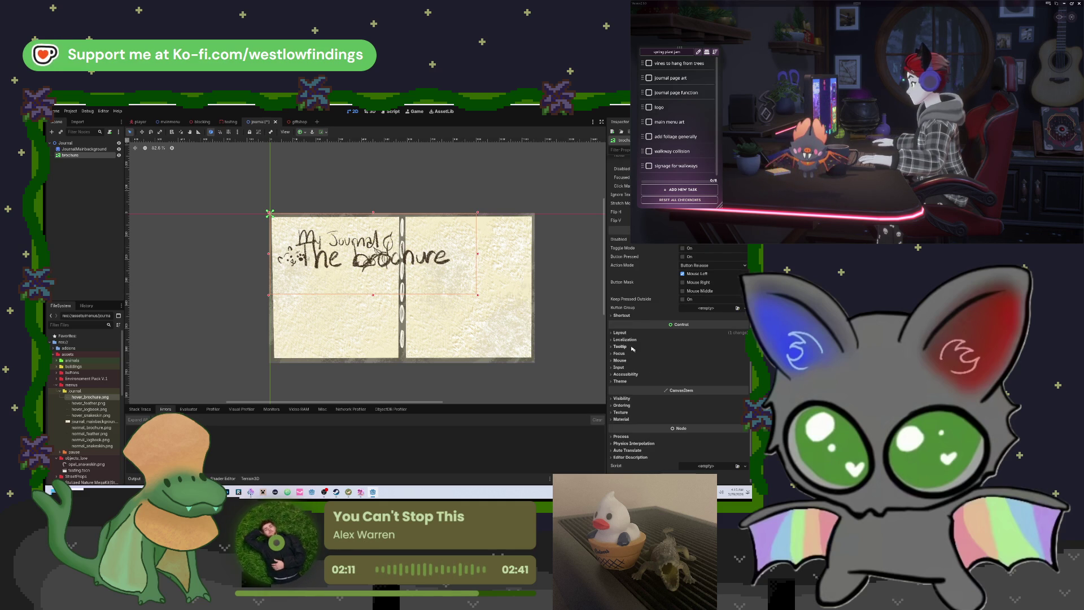
Shrink the brochure button's Transform scale and move it down onto the journal page.
click(620, 333)
scroll(640, 356, down, 3)
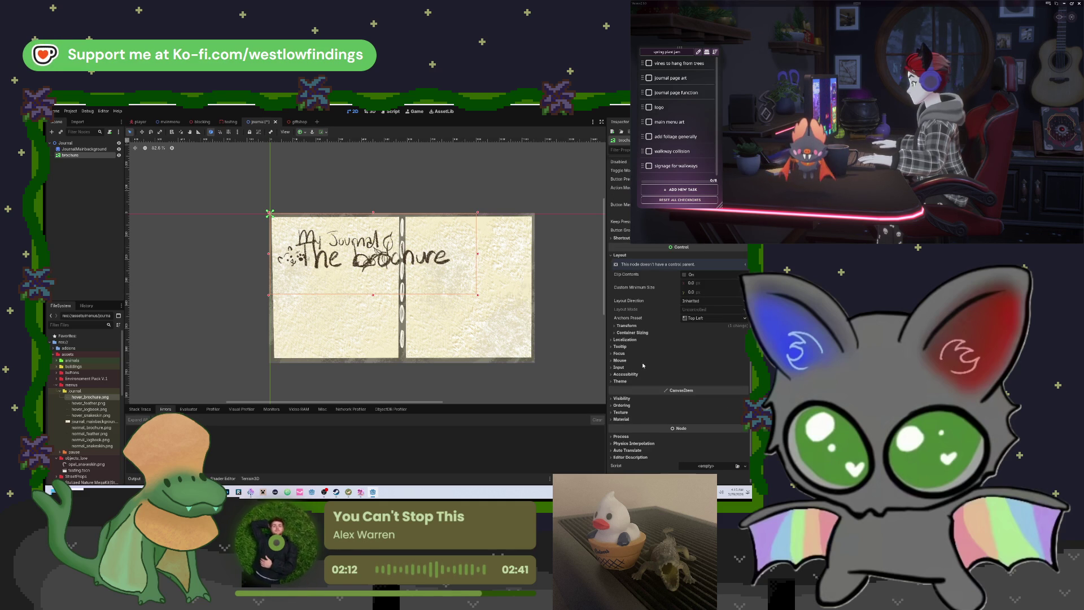
click(626, 325)
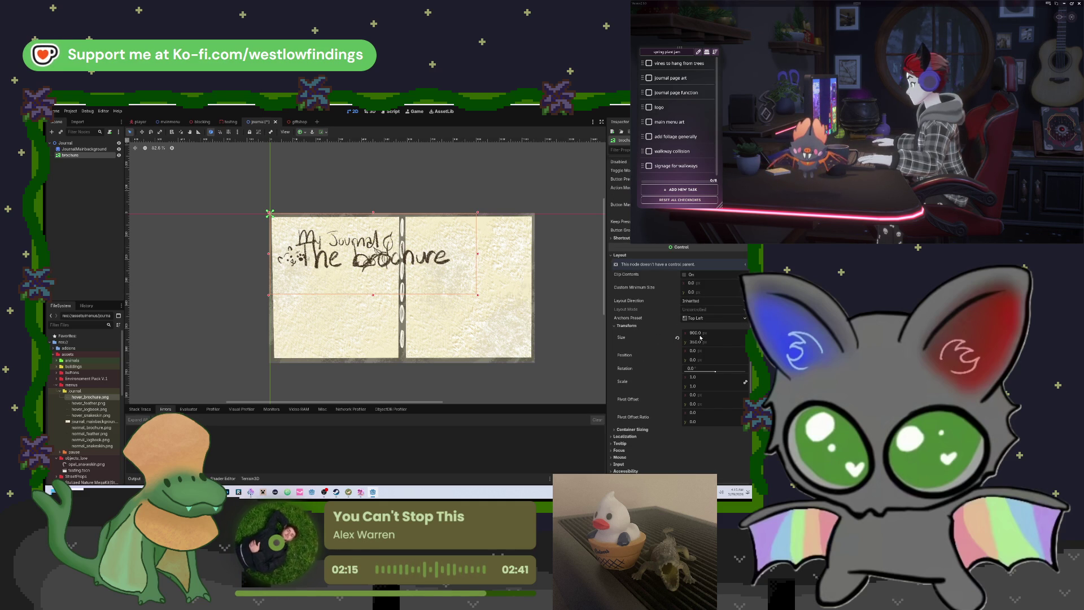
mouse_move(694, 376)
mouse_down()
mouse_move(652, 377)
mouse_move(424, 319)
mouse_up()
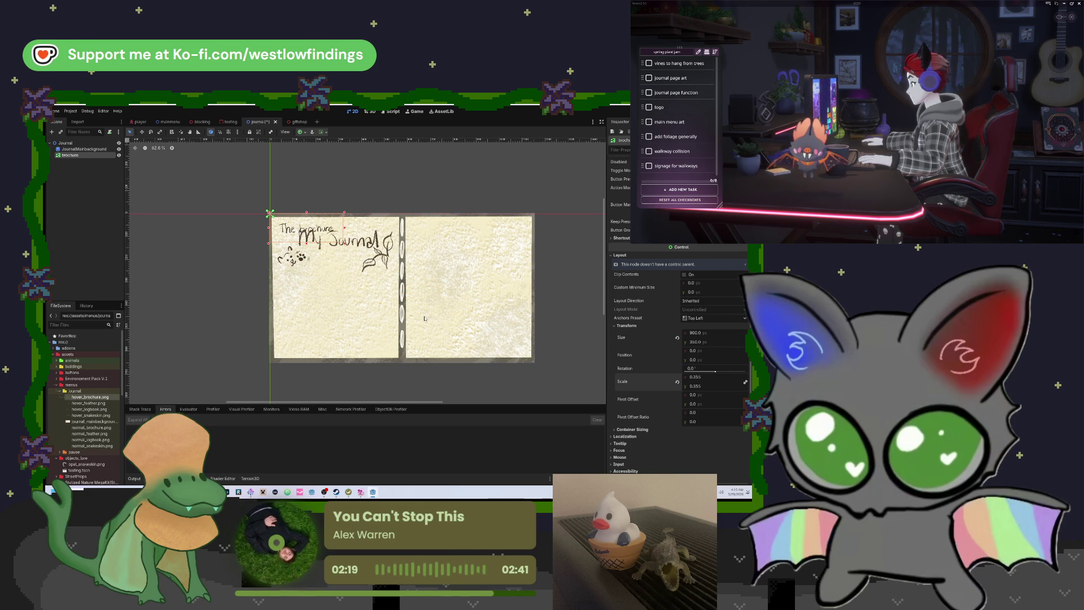
drag(321, 223, 350, 284)
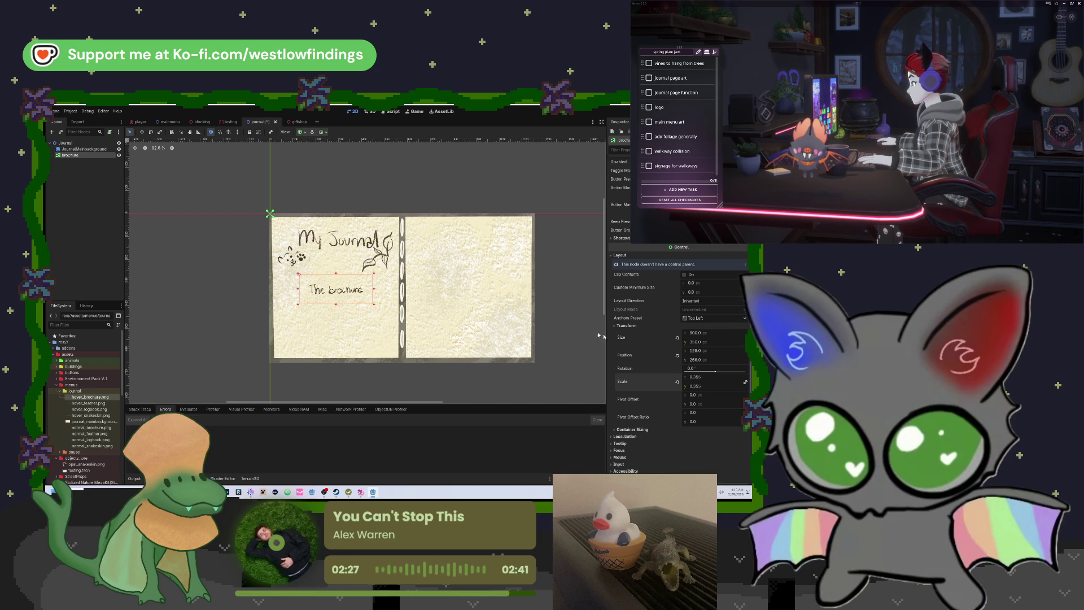
Change the brochure's anchors preset and reposition it on the journal's left page.
click(706, 321)
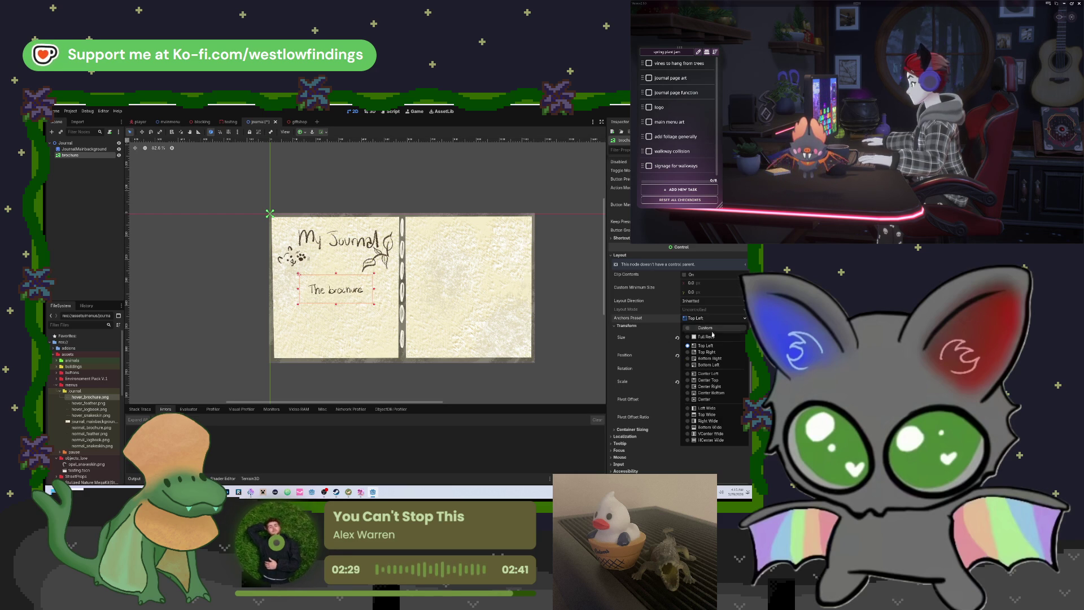
click(717, 331)
click(713, 319)
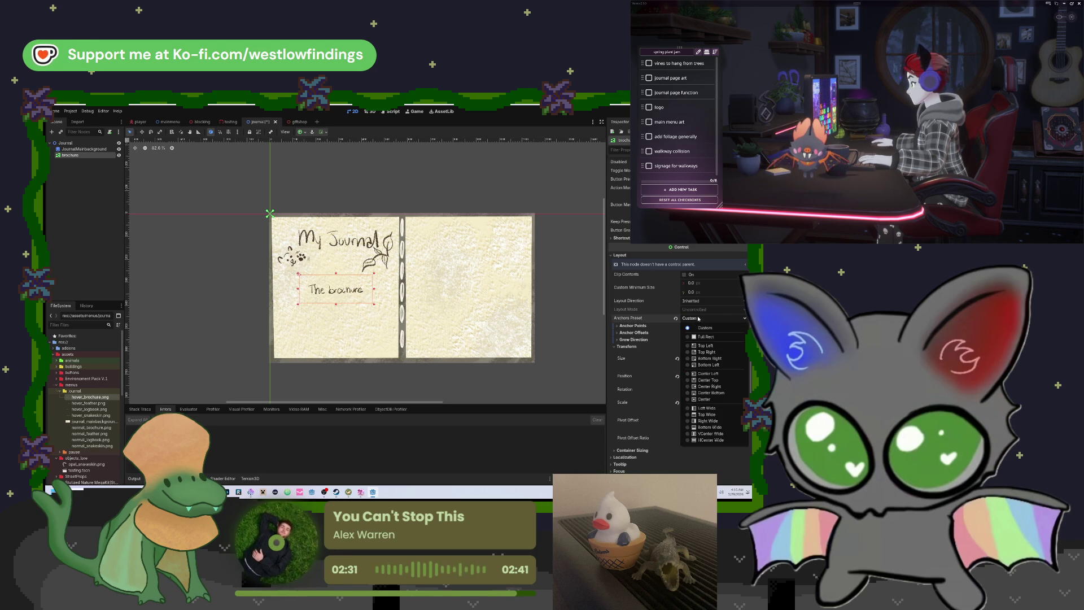
click(704, 337)
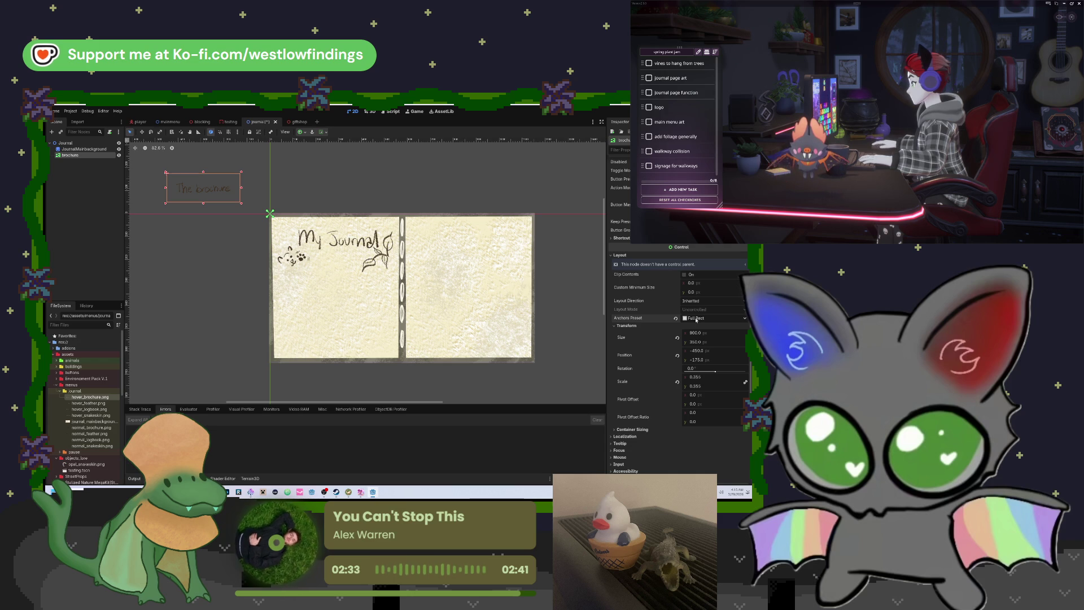
mouse_move(208, 185)
mouse_down()
mouse_move(342, 282)
mouse_move(308, 227)
mouse_move(343, 286)
mouse_up()
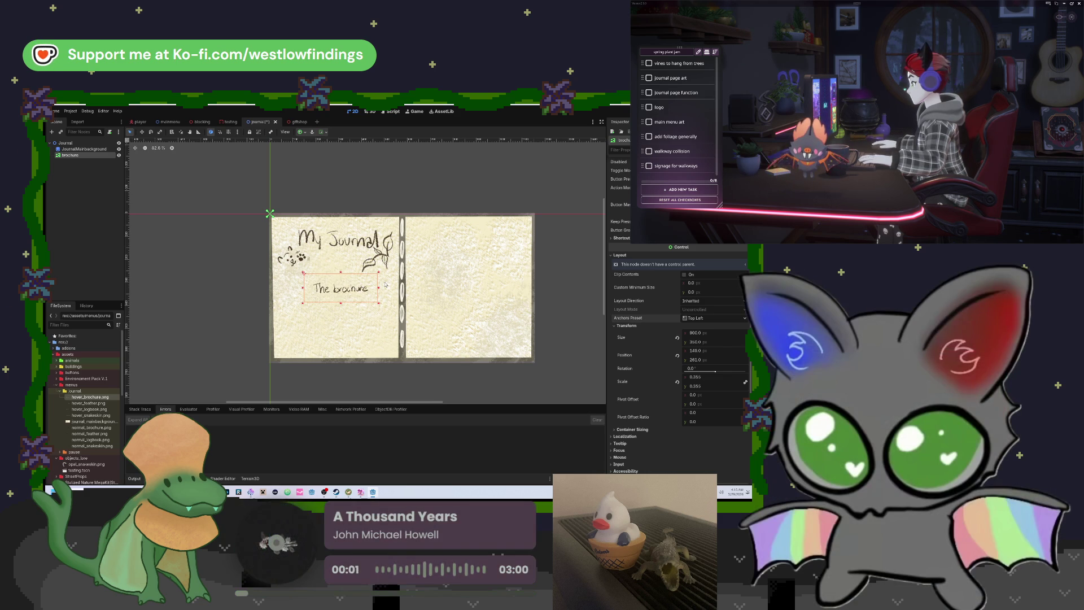
Duplicate the brochure button, rename the copy feather, and move it slightly lower on the page.
right_click(87, 155)
click(113, 241)
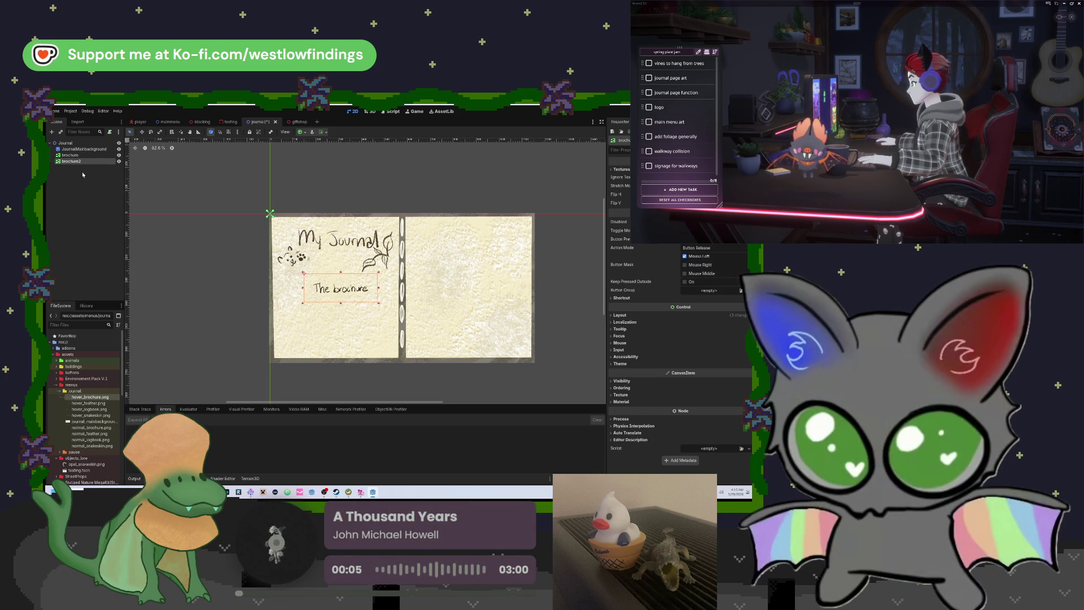
double_click(83, 162)
text(feather)
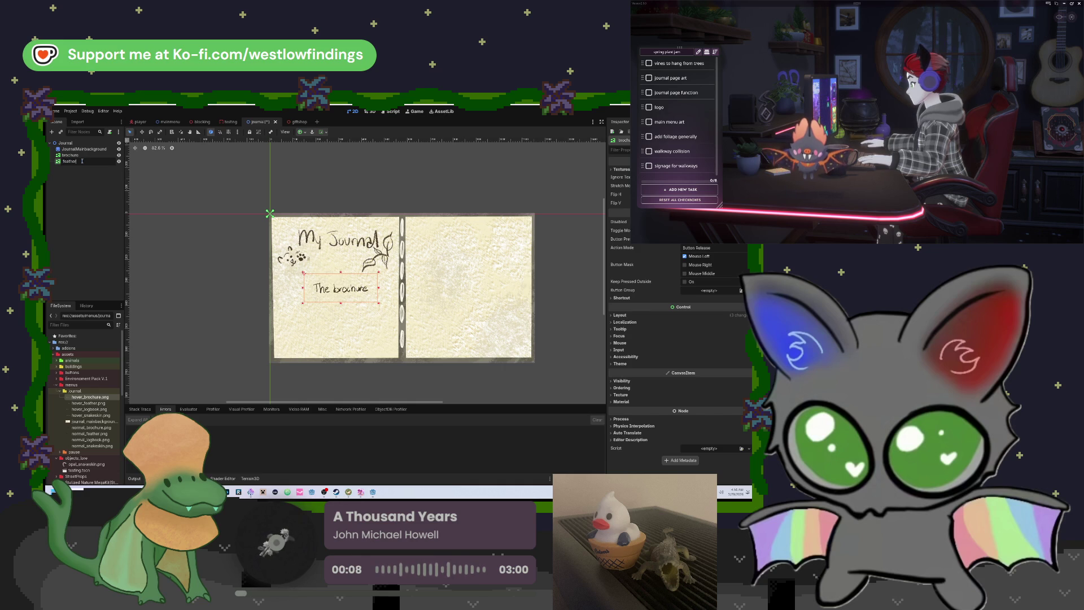
key(Return)
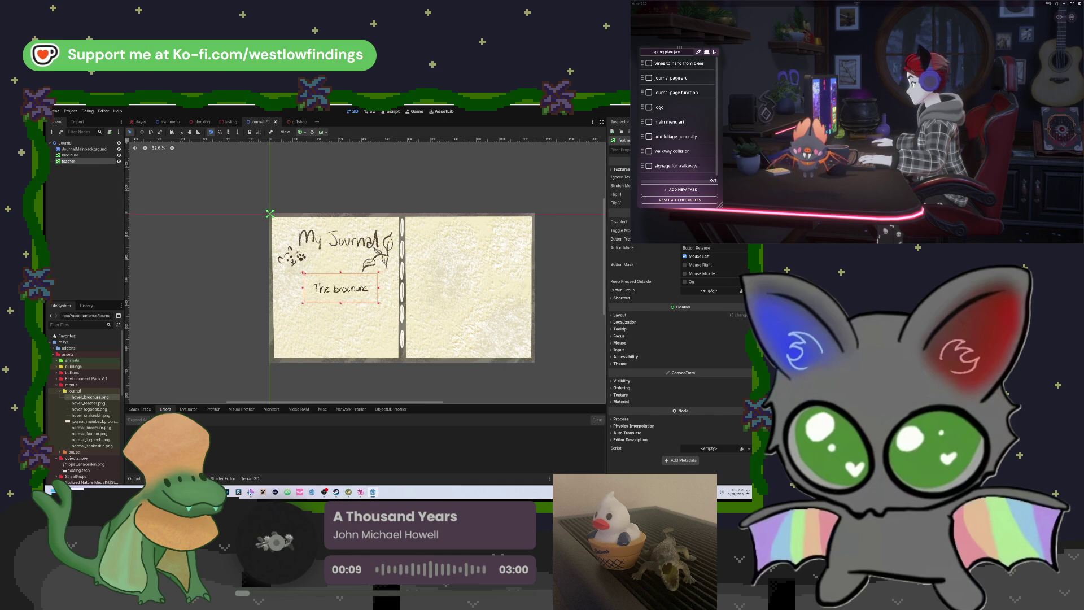
key(w)
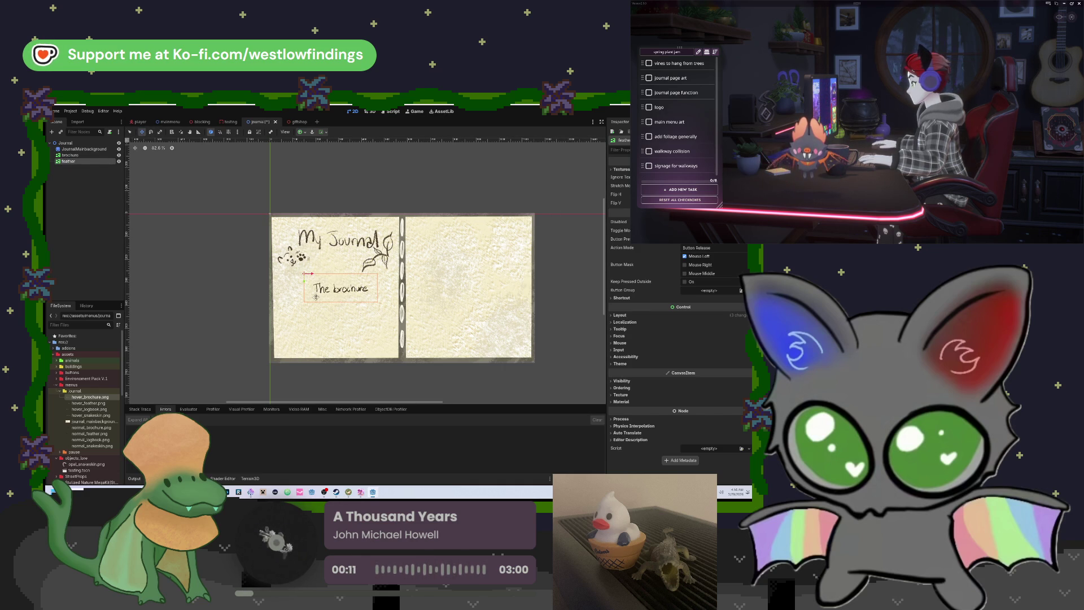
drag(303, 281, 362, 299)
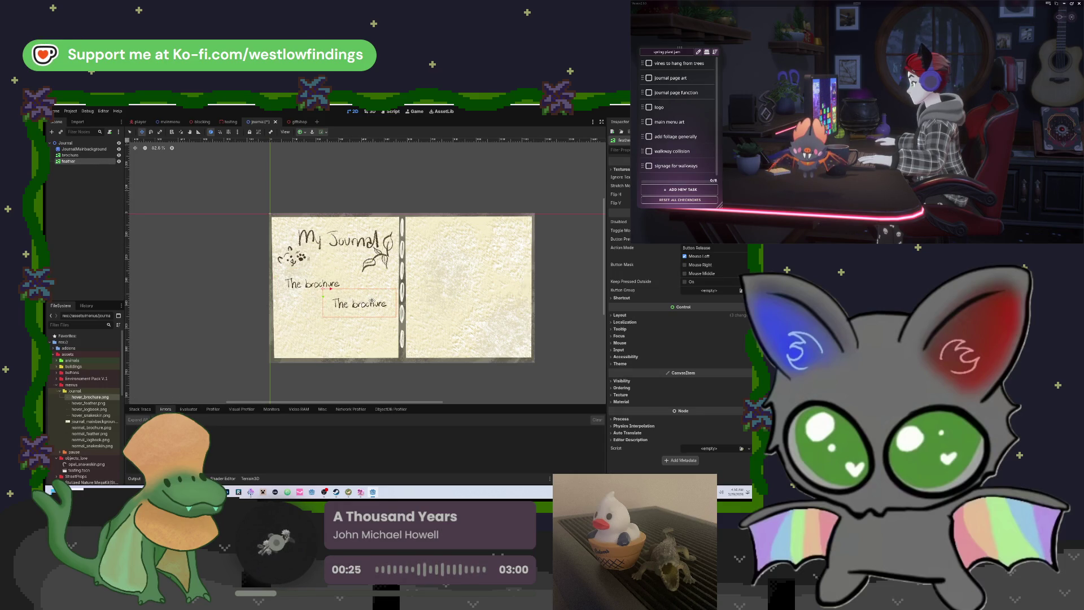
Set normal_feather.png as the feather button's Normal texture, then duplicate the feather button.
click(621, 169)
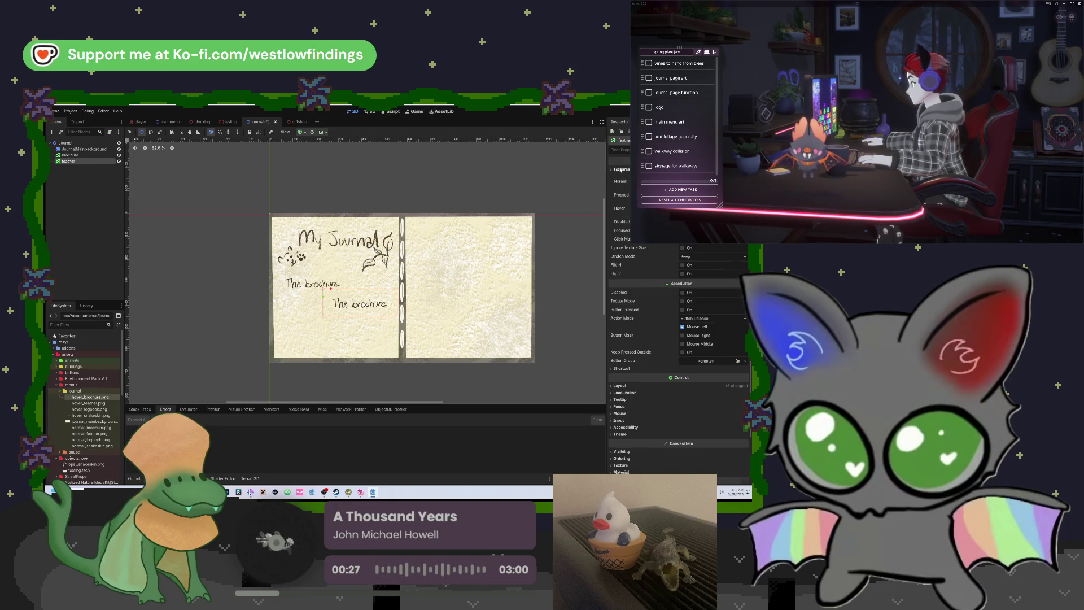
drag(89, 402, 356, 387)
key(Escape)
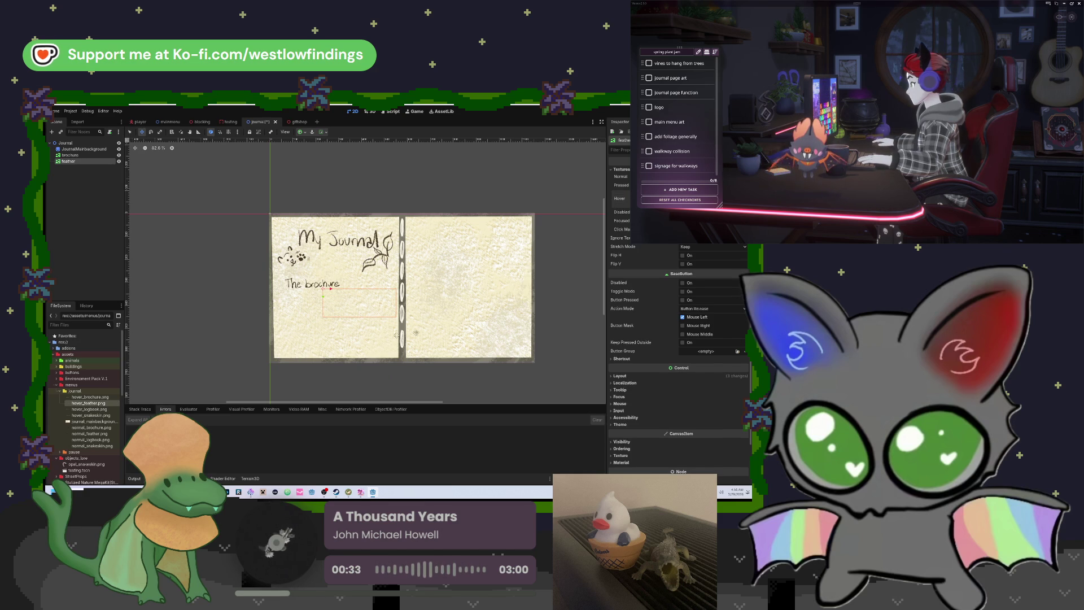
drag(83, 436, 711, 176)
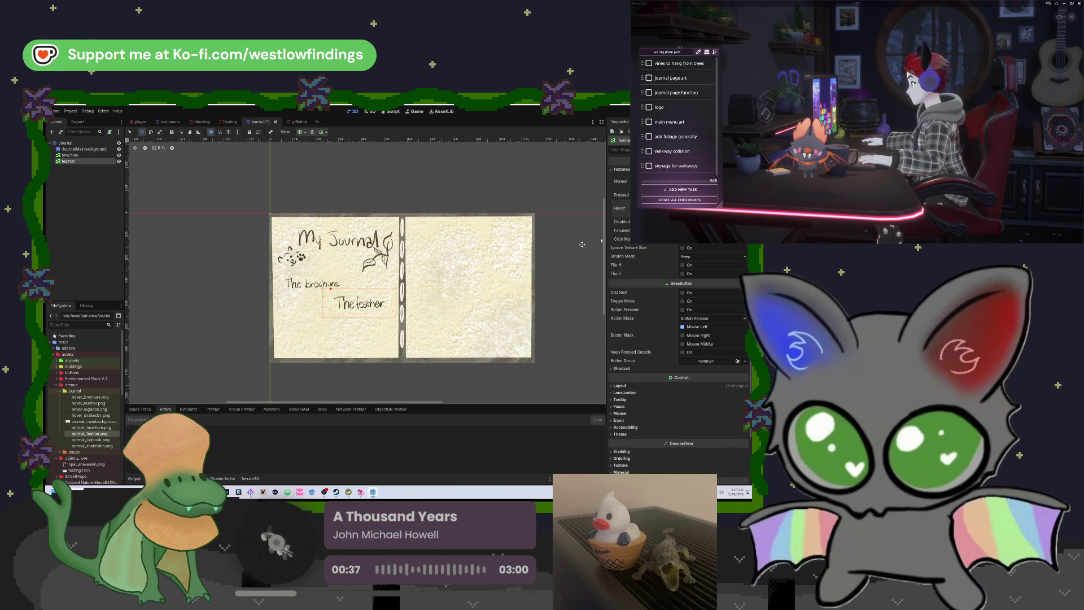
key(ctrl+d)
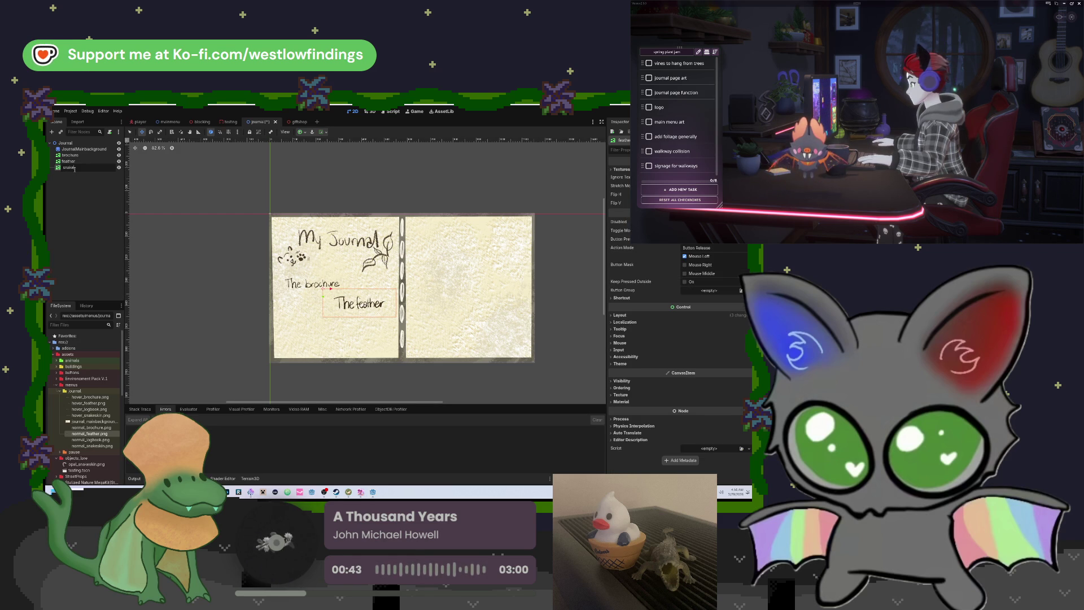
Name the copy snakeskin and give it normal_snakeskin.png and hover_snakeskin.png as Normal and Hover textures.
key(Return)
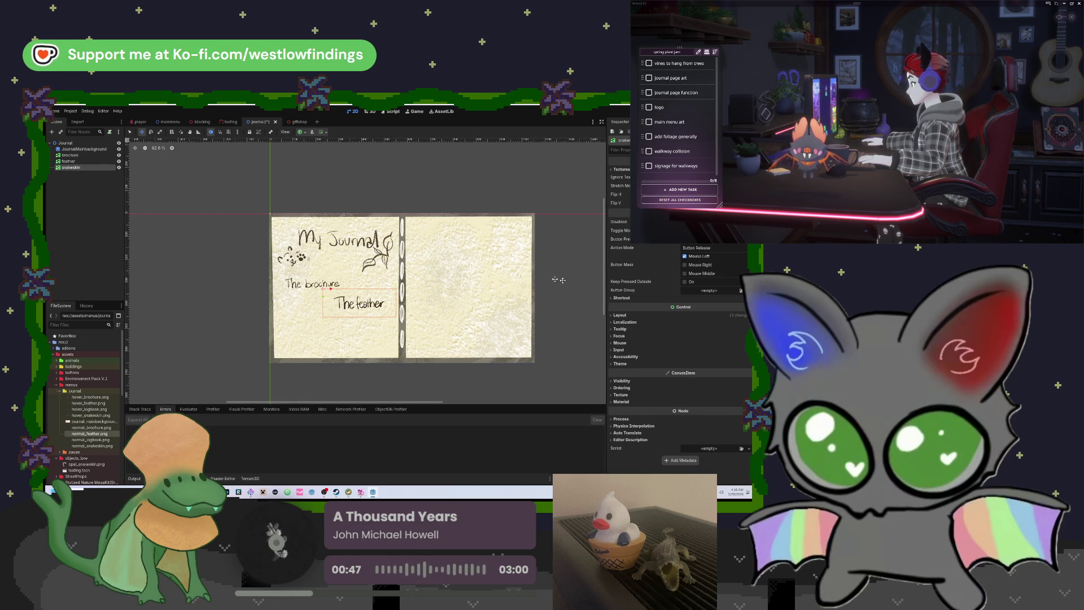
click(624, 169)
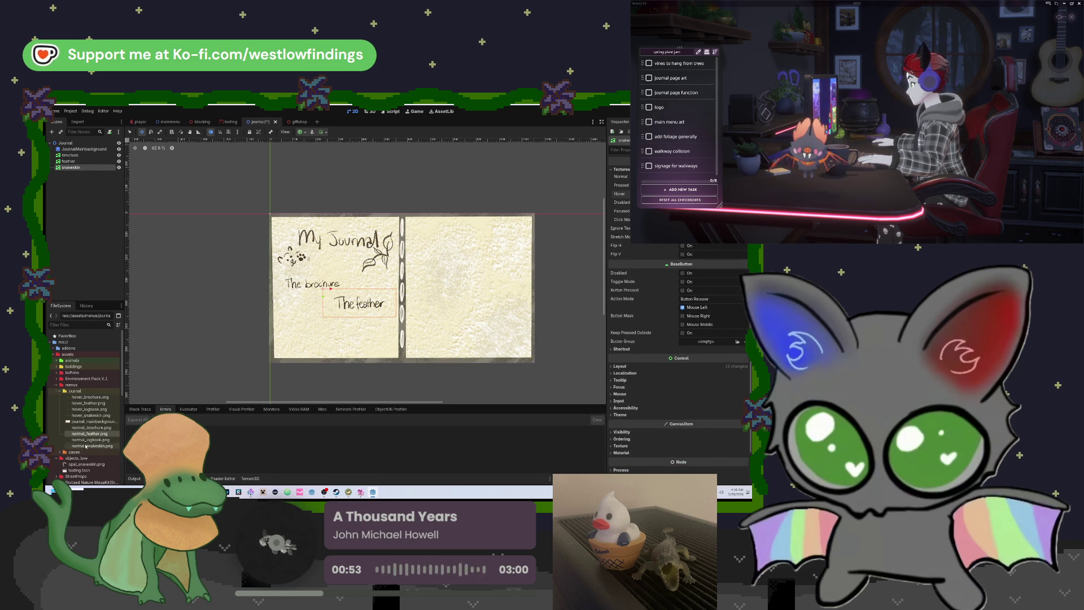
drag(90, 446, 386, 382)
key(Escape)
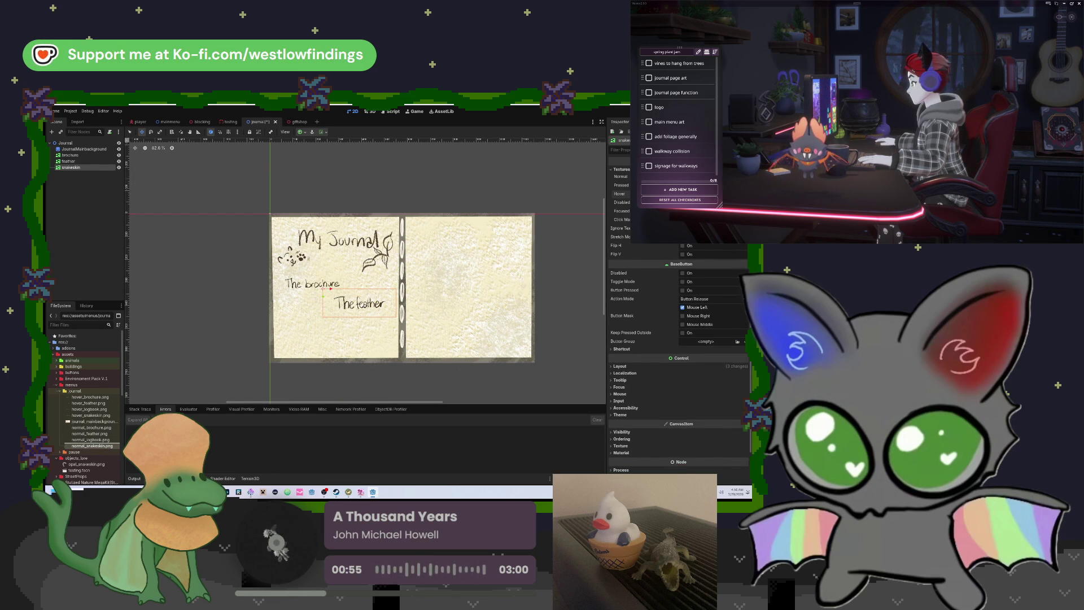
drag(330, 289, 341, 290)
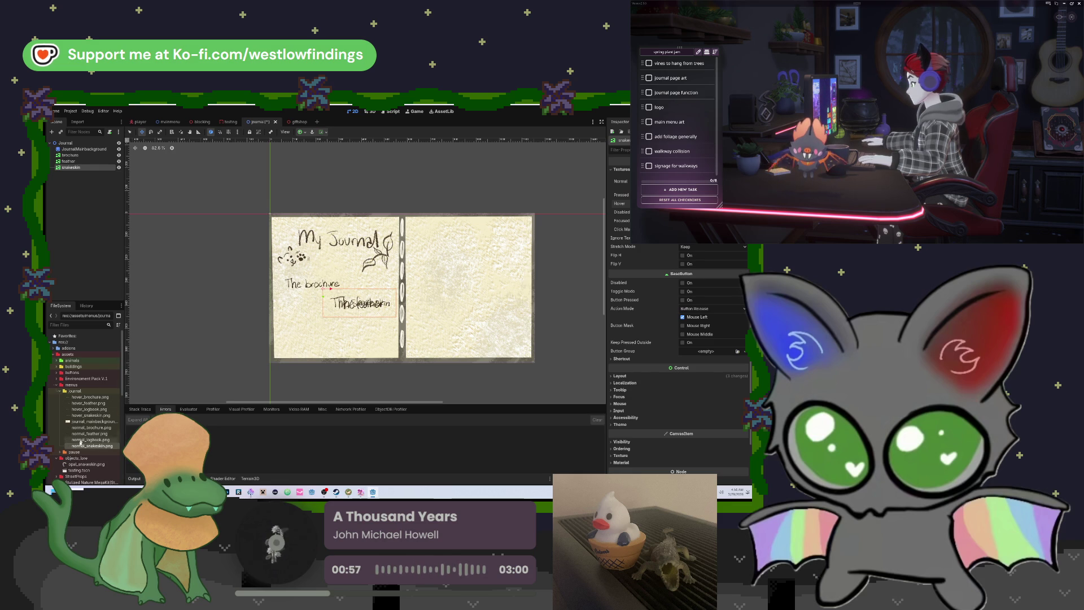
mouse_move(80, 416)
mouse_down()
mouse_move(469, 364)
mouse_move(649, 226)
mouse_move(709, 205)
mouse_up()
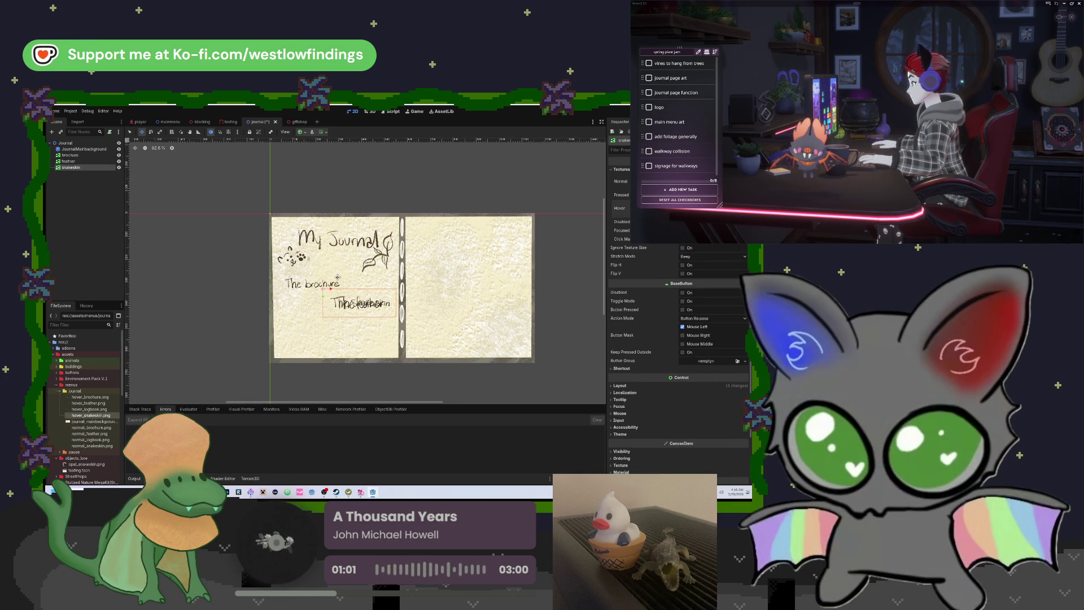
Place the snakeskin entry below The brochure and reposition all three entries together.
drag(371, 305, 327, 327)
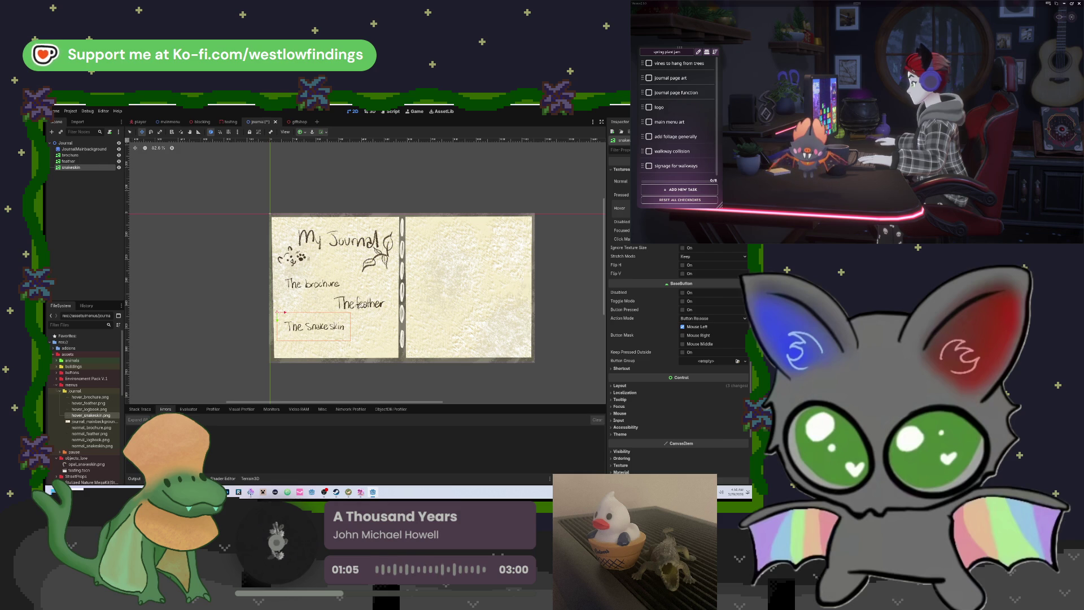
click(89, 162)
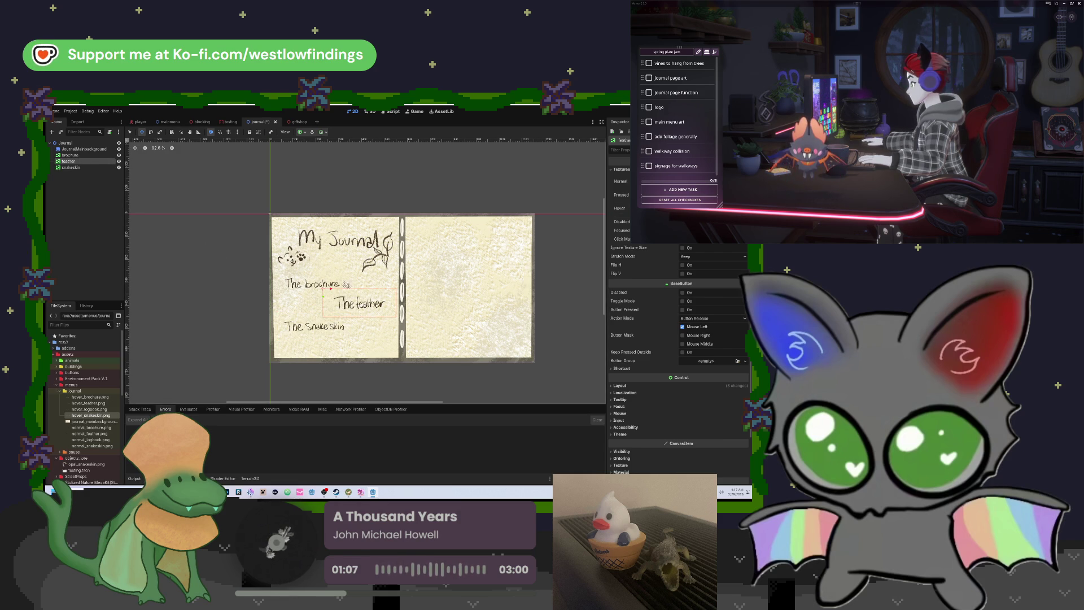
ctrl+click(71, 156)
ctrl+click(71, 168)
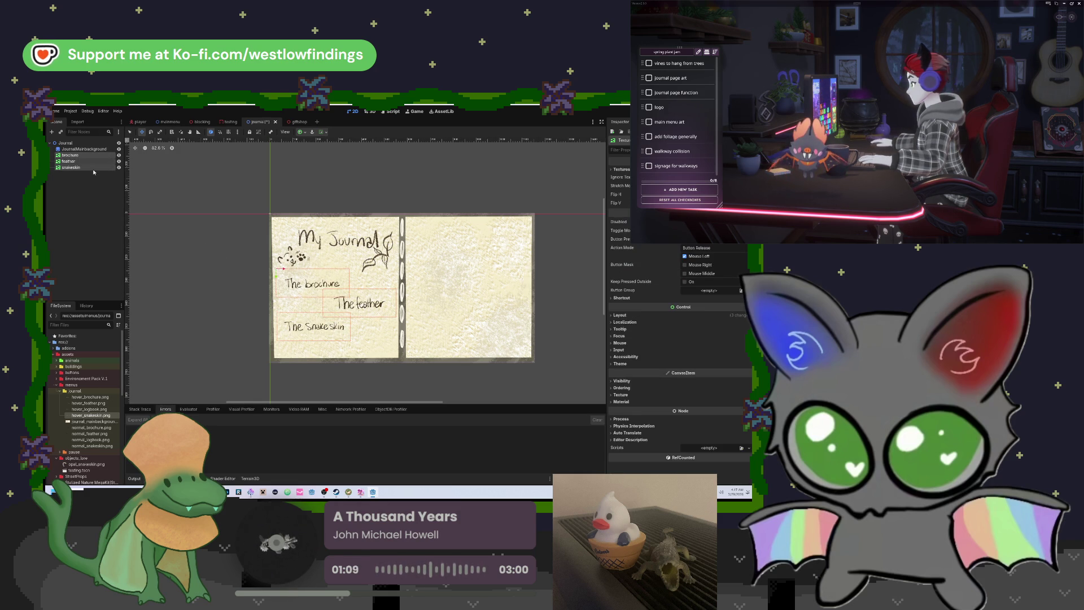
drag(363, 309, 335, 294)
click(83, 170)
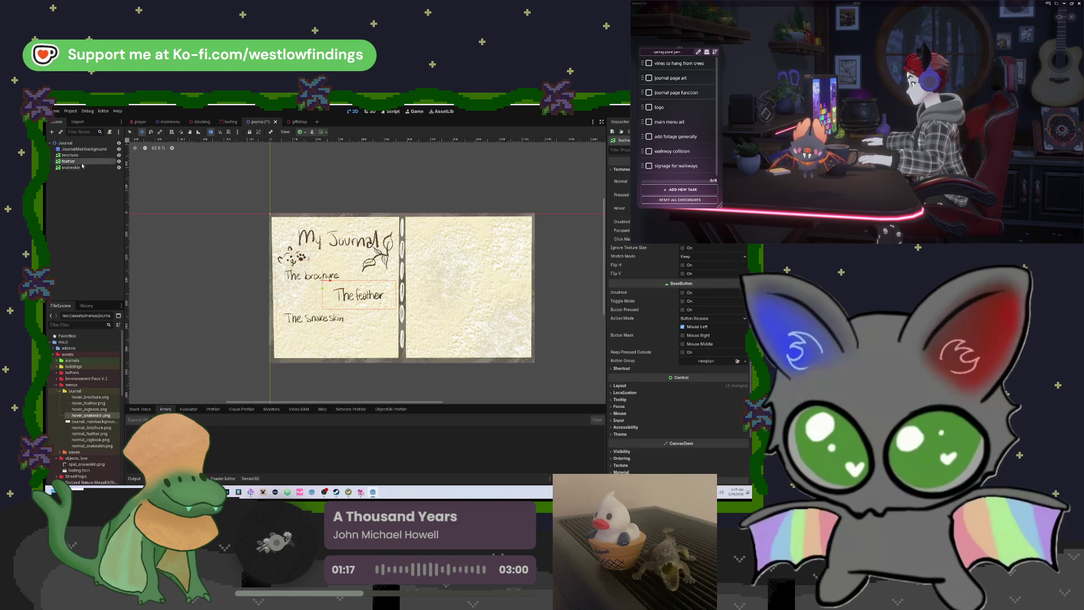
Duplicate the snakeskin button, rename it logbook, and move it to the page bottom.
key(ctrl+d)
double_click(76, 173)
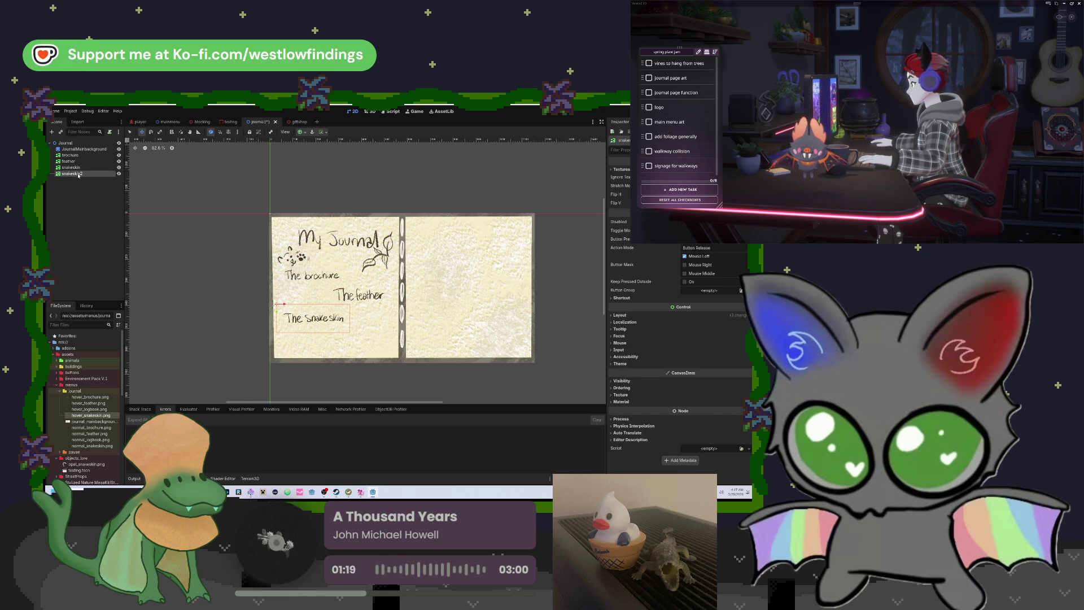
text(logbook)
key(Return)
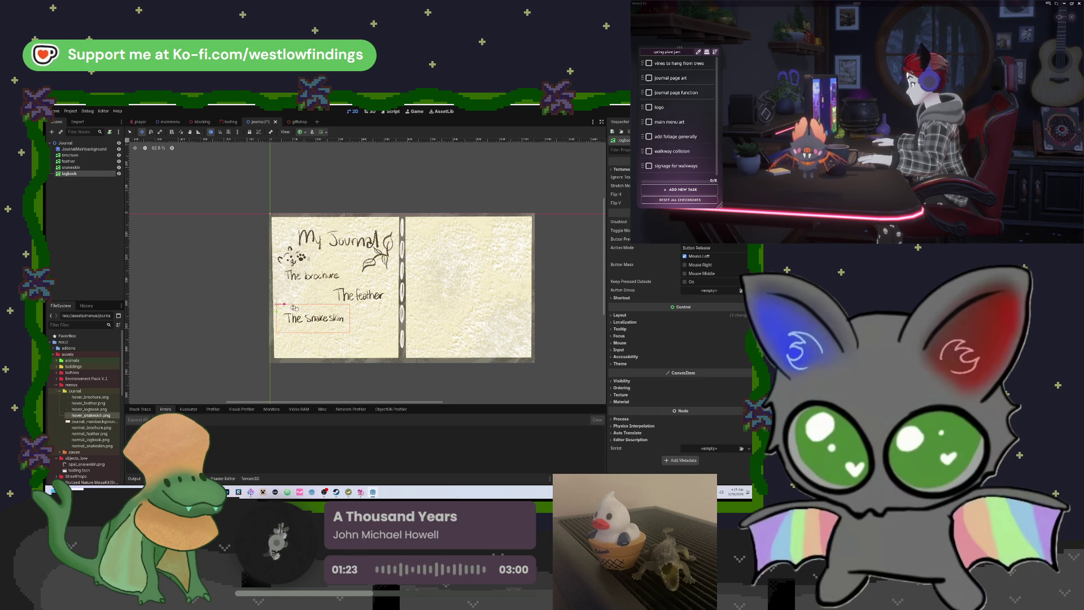
drag(313, 308, 364, 338)
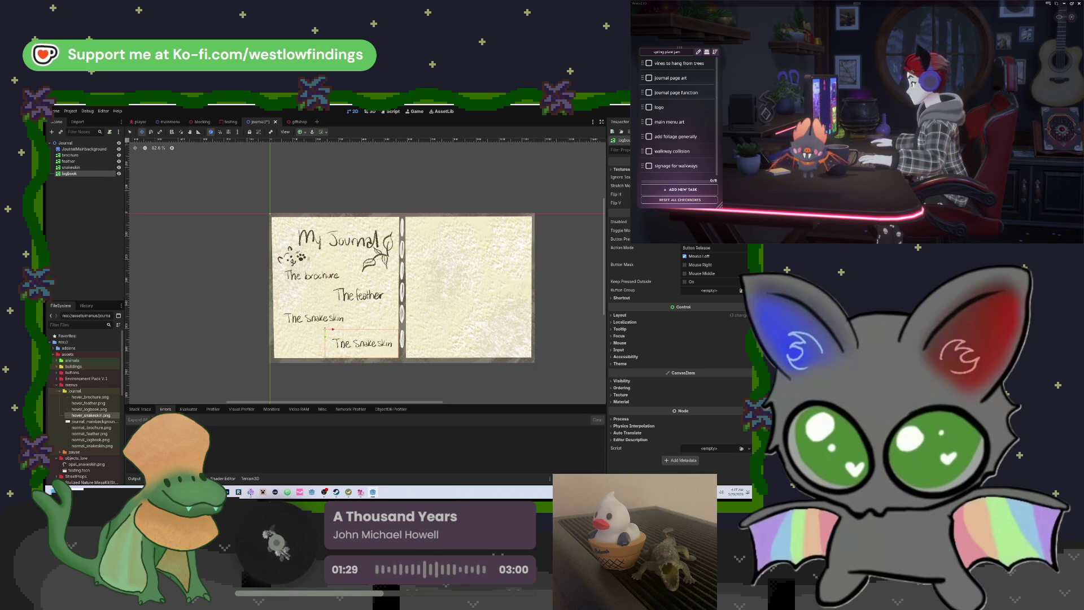
Give the logbook button hover_logbook.png and normal_logbook.png as its Hover and Normal textures.
key(ctrl+z)
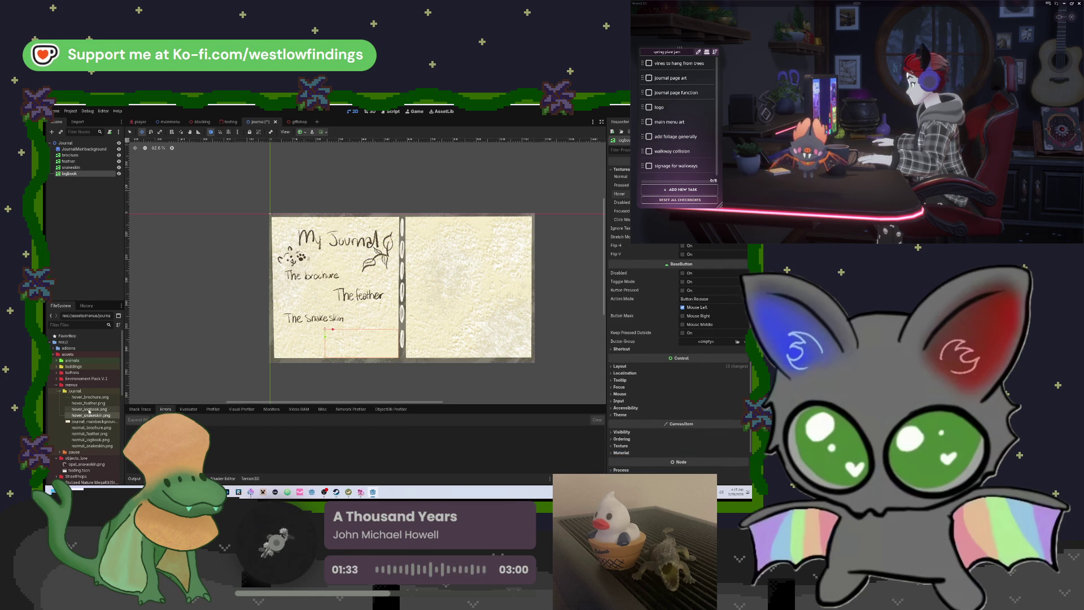
mouse_move(89, 408)
mouse_down()
mouse_move(404, 410)
mouse_move(683, 293)
mouse_move(711, 194)
mouse_up()
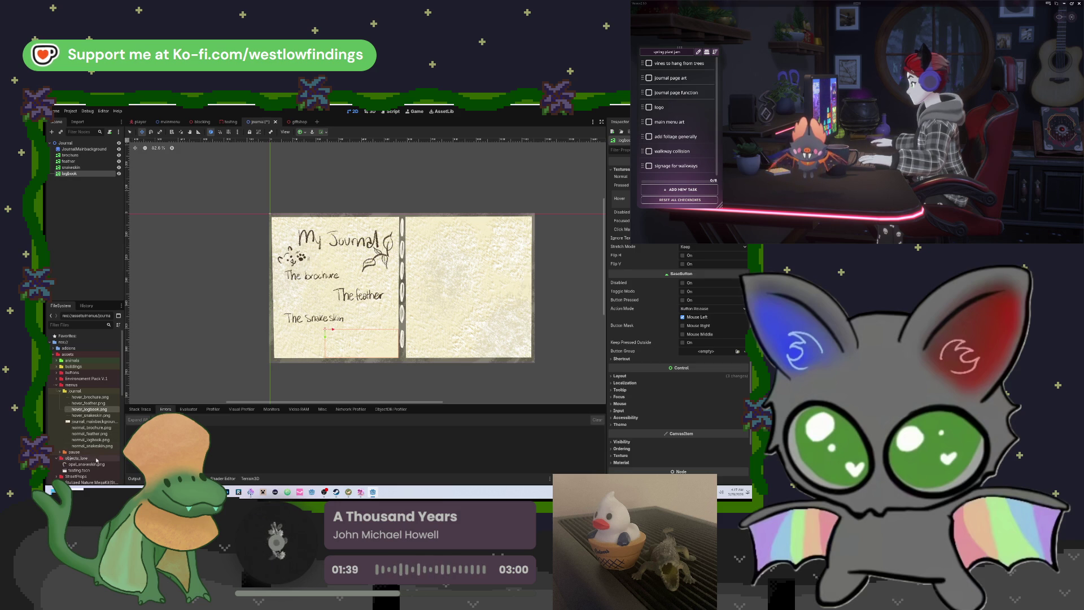
click(73, 447)
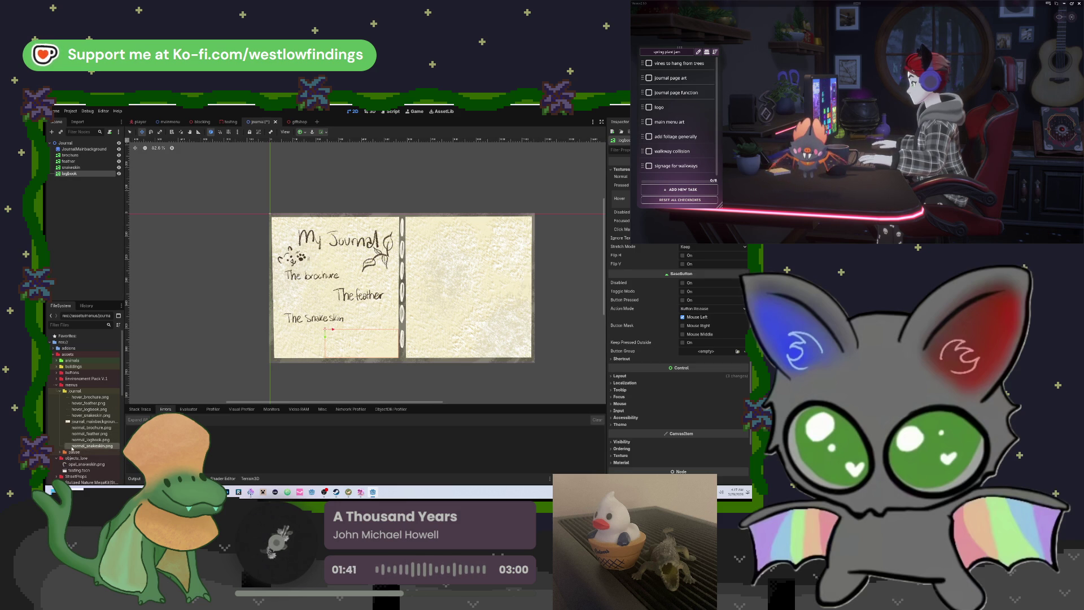
mouse_move(79, 440)
mouse_down()
mouse_move(406, 424)
mouse_move(692, 258)
mouse_move(694, 177)
mouse_up()
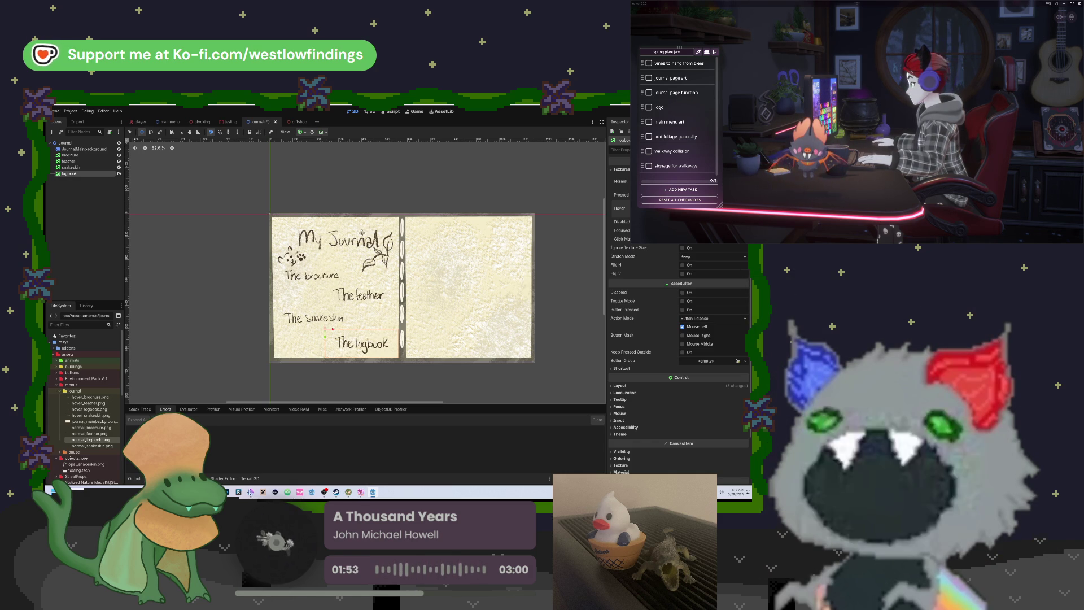
Nudge The feather entry slightly lower and save the journal scene.
click(70, 155)
click(73, 163)
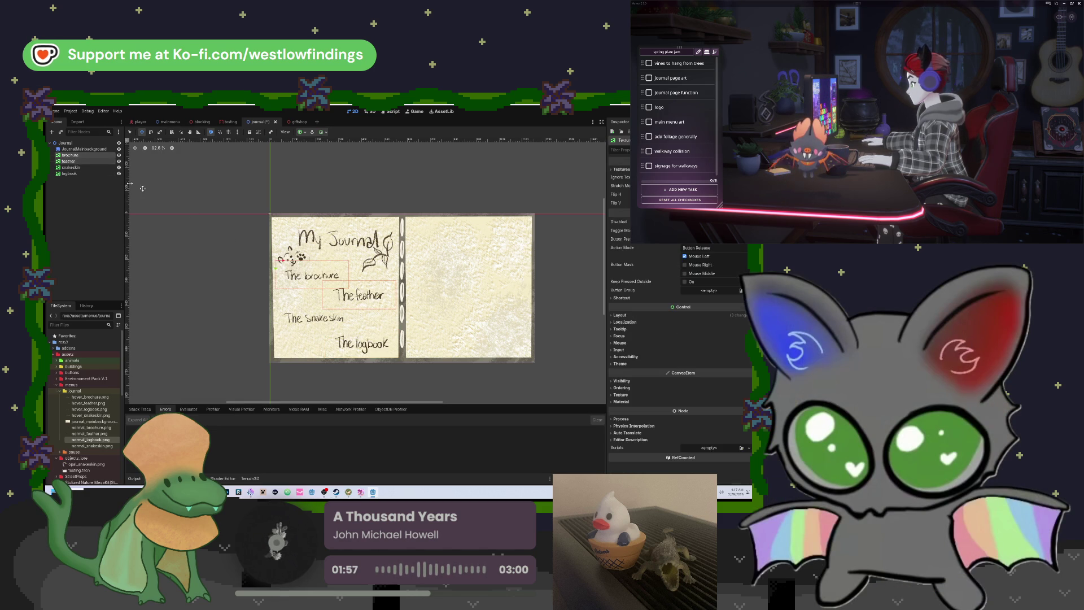
drag(370, 296, 371, 302)
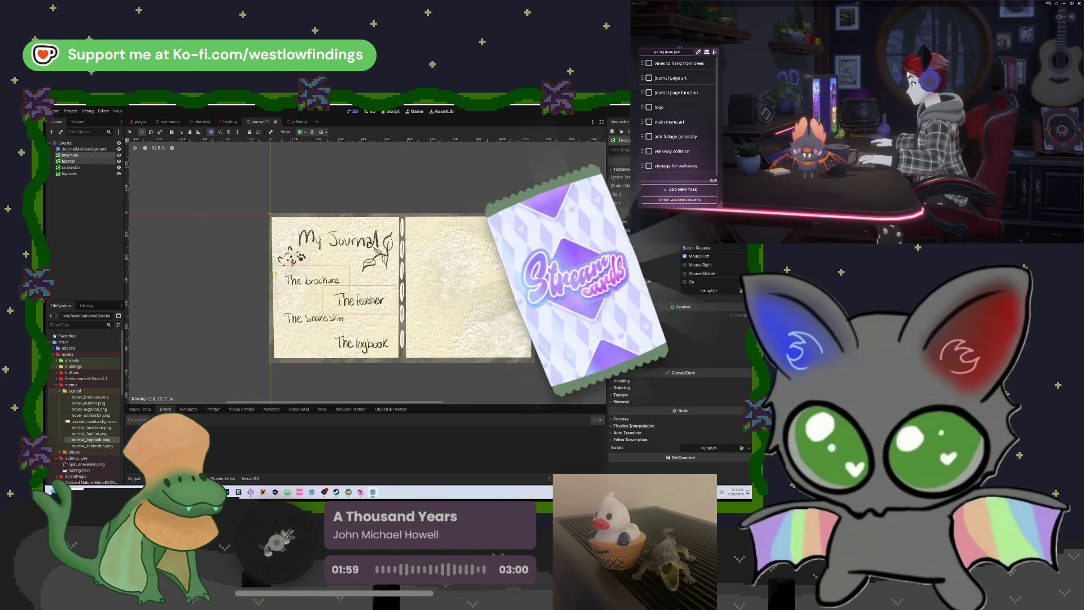
click(85, 149)
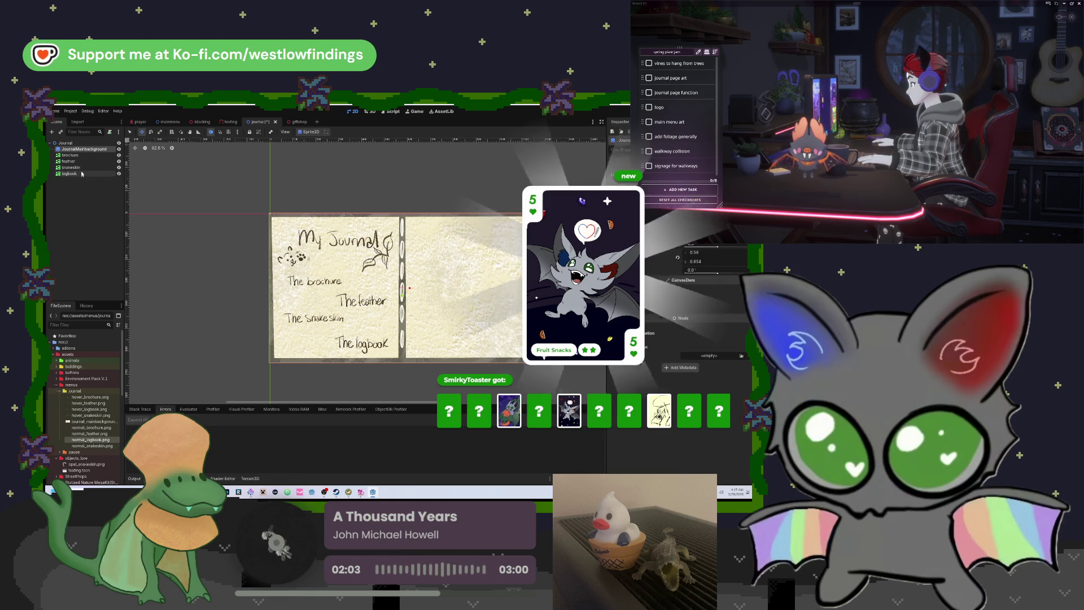
click(82, 156)
key(Up)
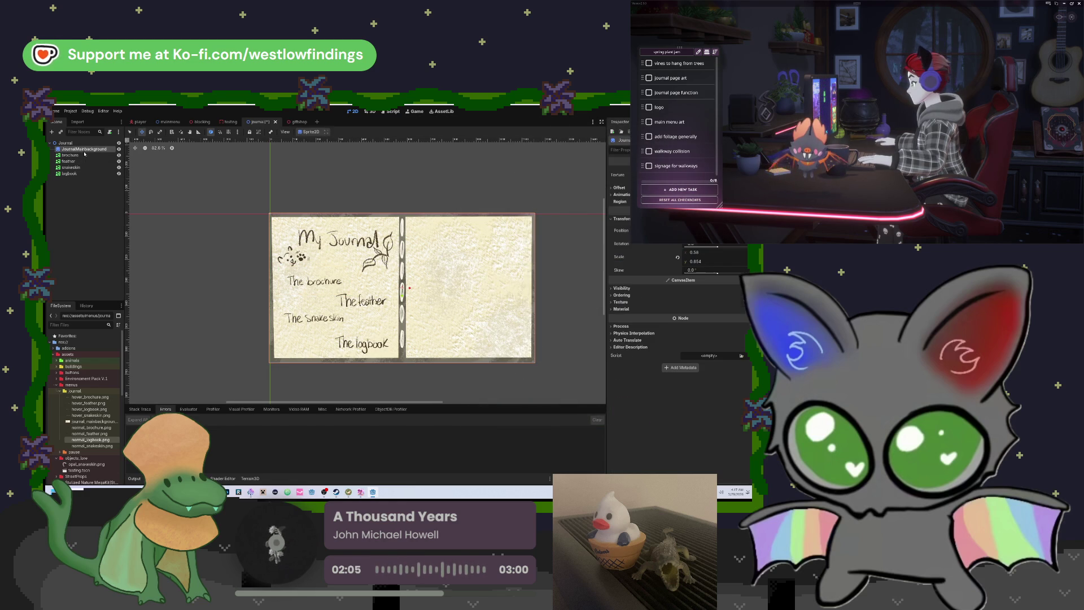
key(ctrl+s)
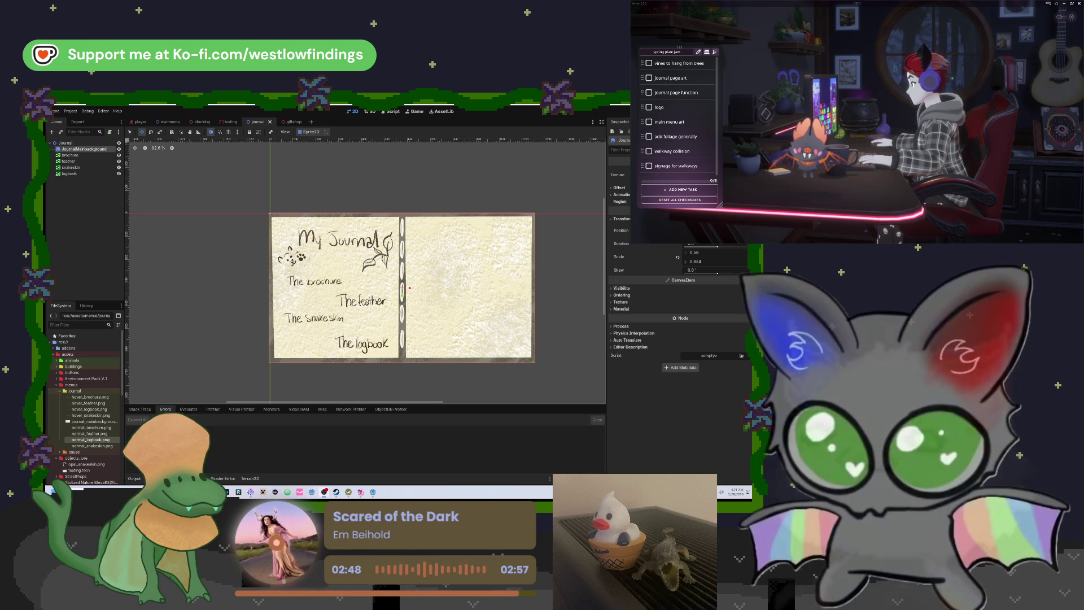
Attach a new journal.gd script to the Journal root node, saved in res://scripts.
click(65, 143)
click(109, 132)
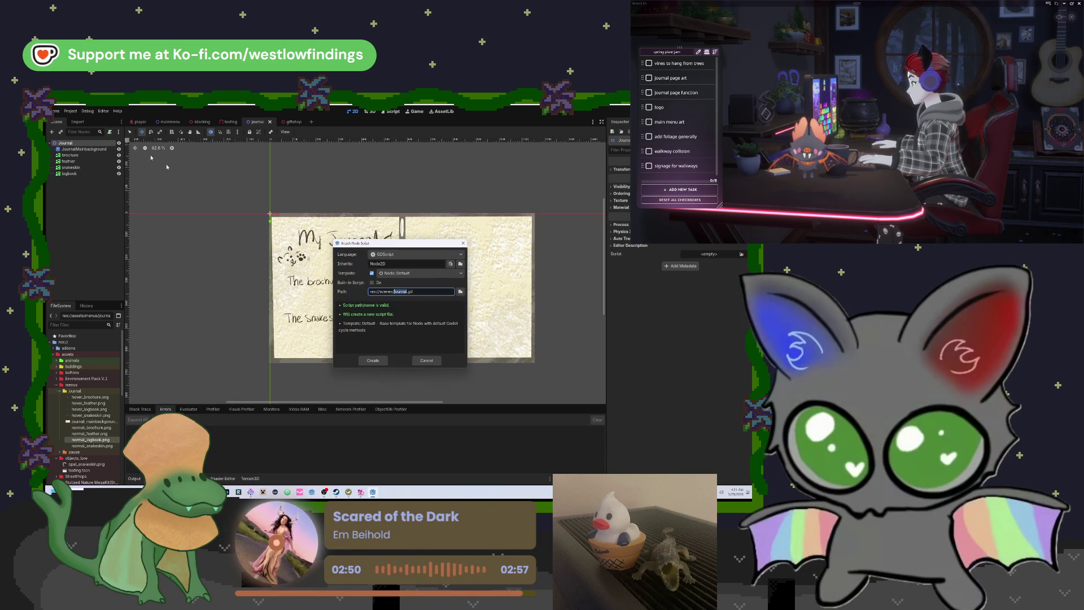
click(460, 291)
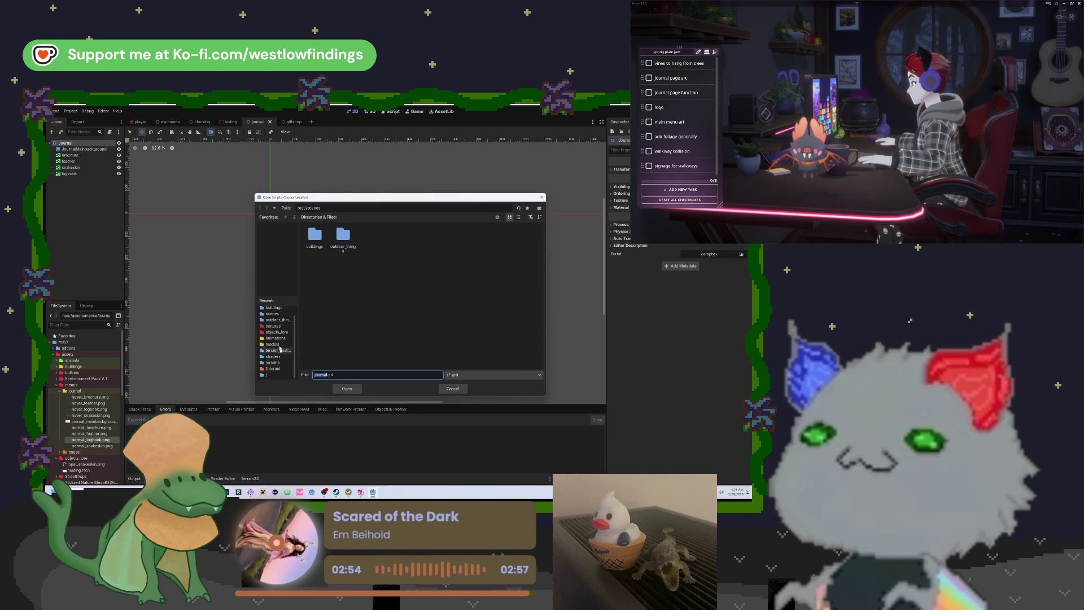
click(272, 310)
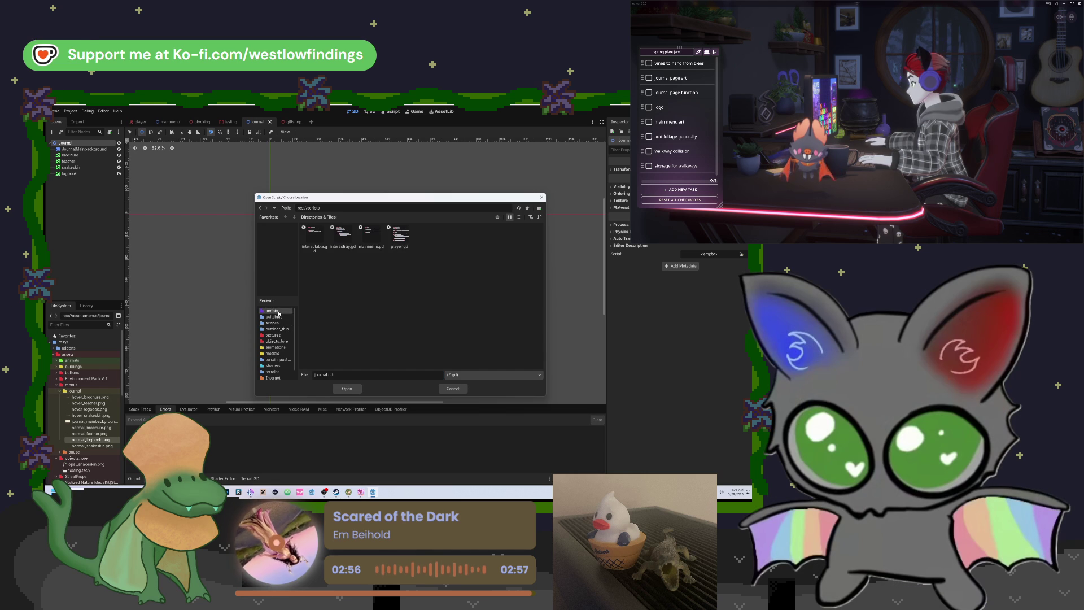
click(346, 388)
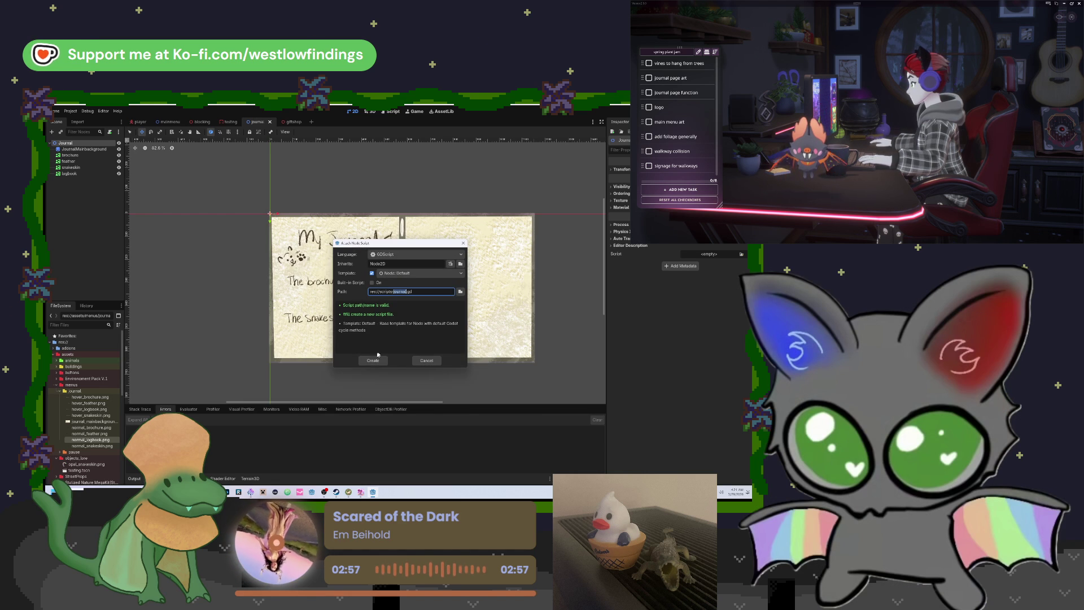
click(373, 361)
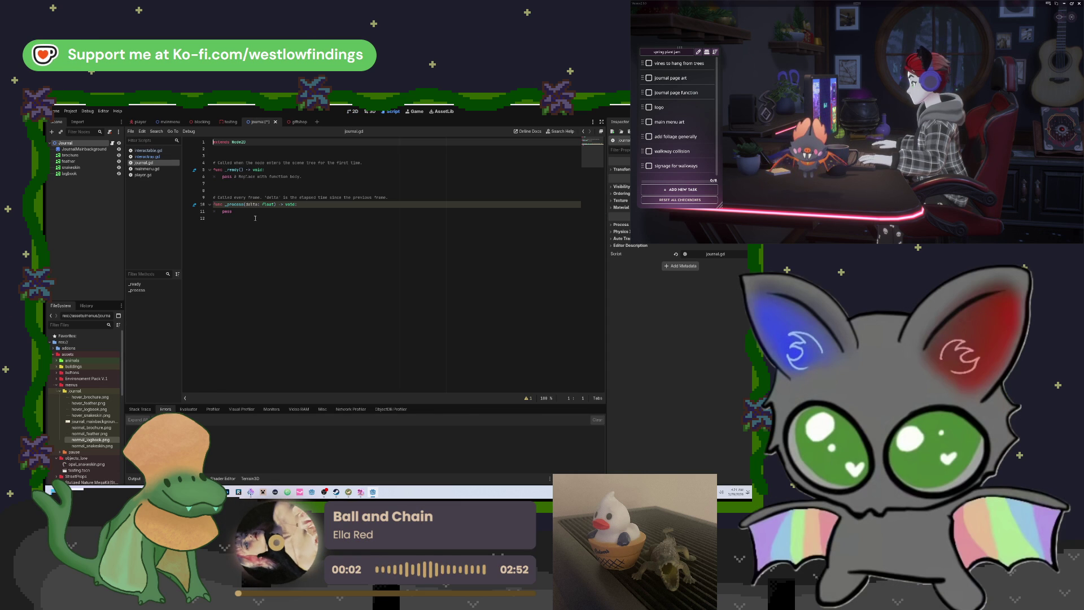
click(234, 154)
click(232, 148)
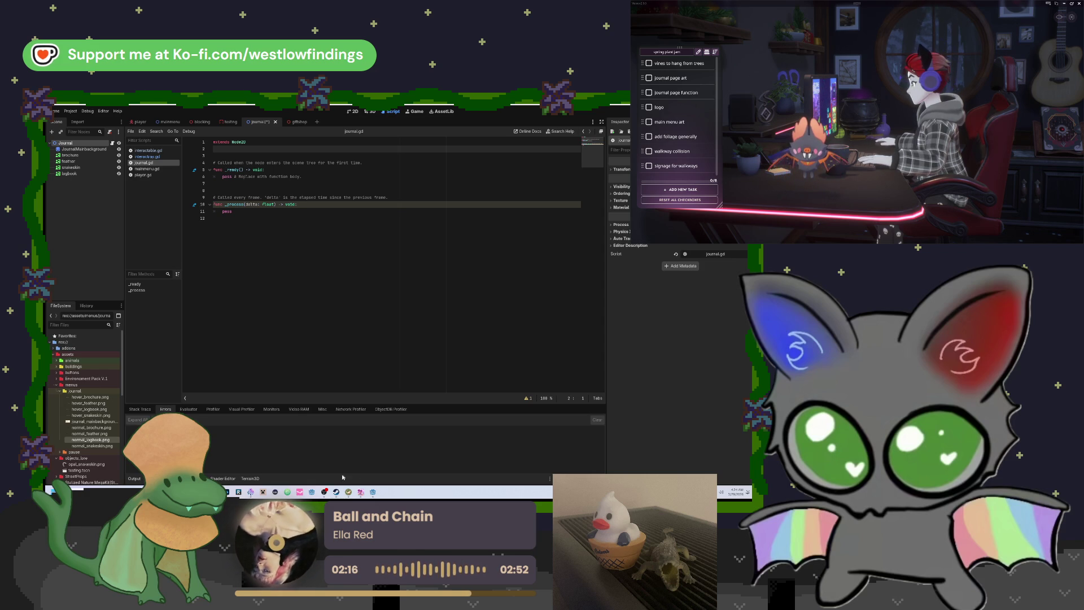
Launch a new Project Manager and open another project, dismissing the modified-files warning.
right_click(372, 491)
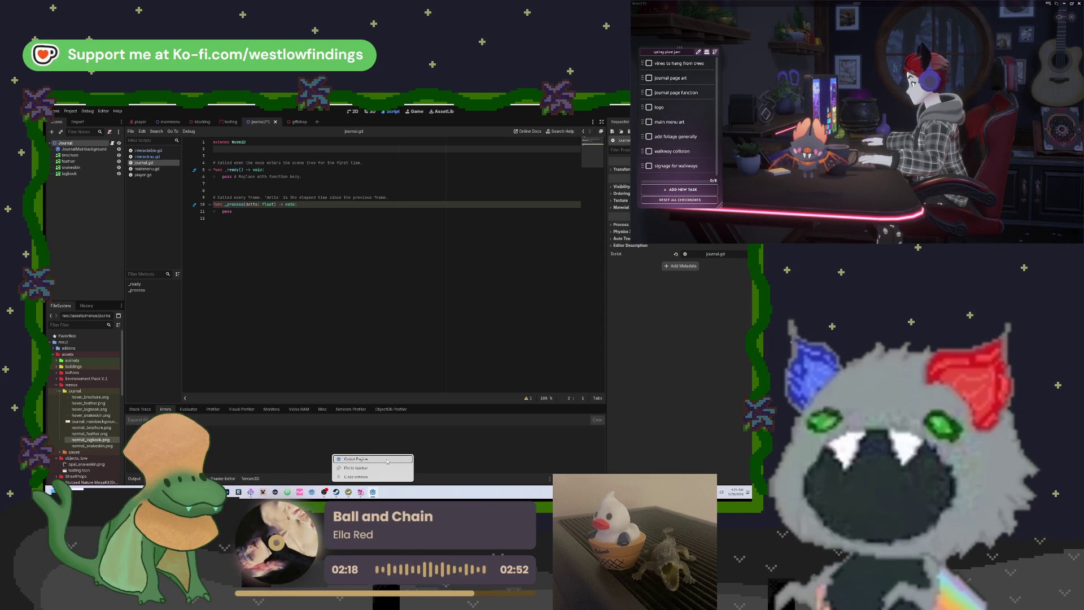
click(392, 459)
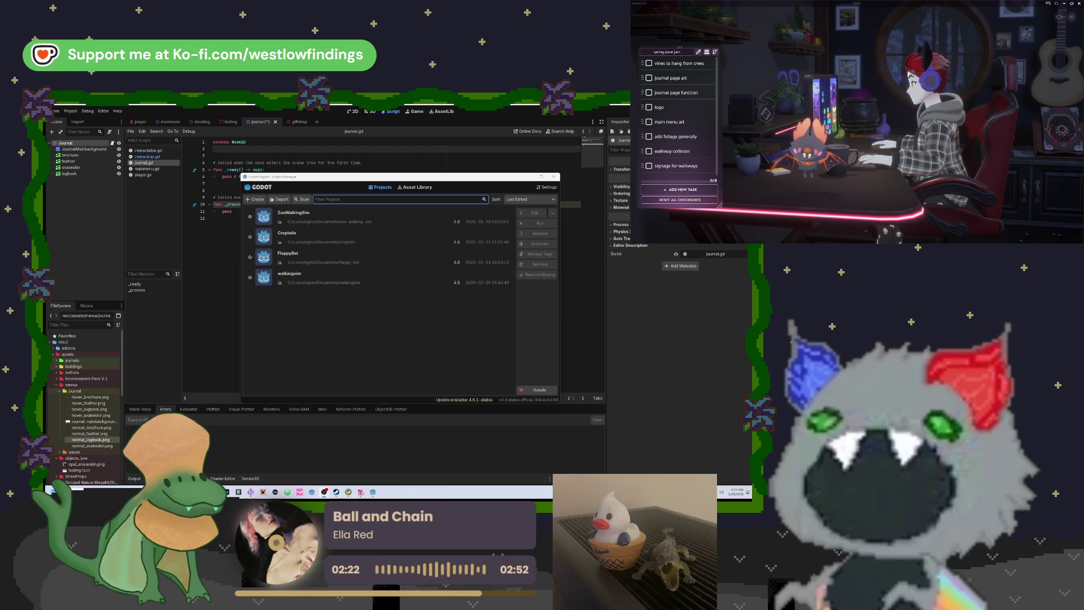
double_click(361, 226)
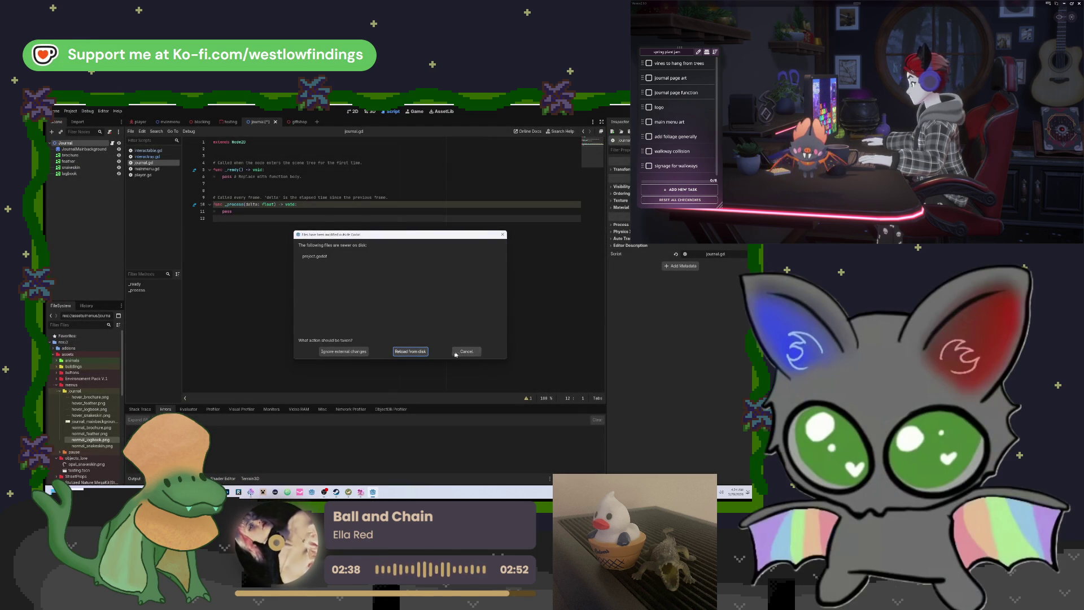
click(456, 352)
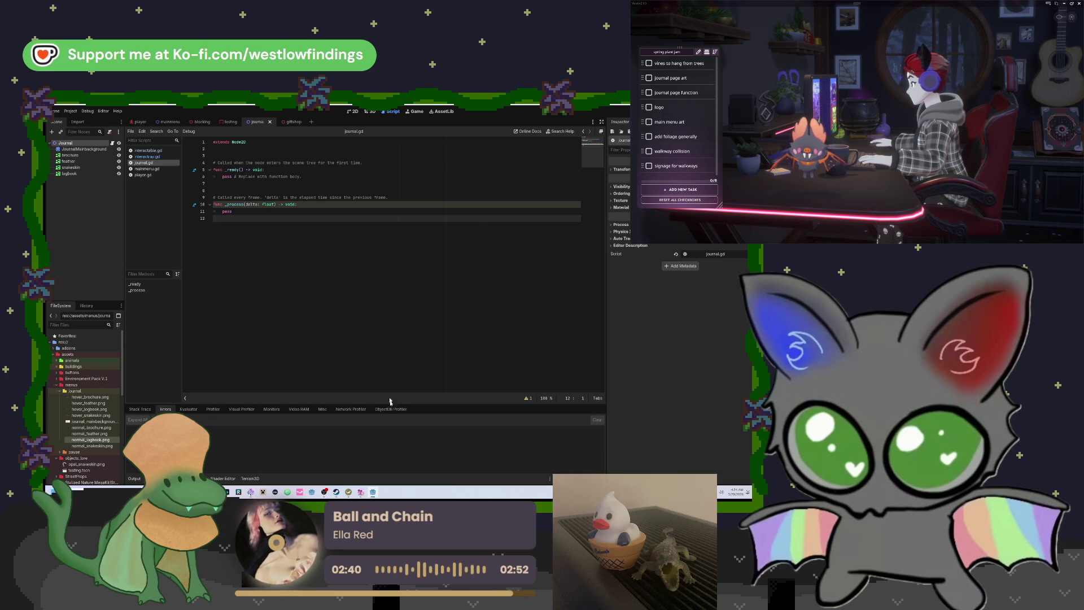
Open a different project from the Project Manager, reload its modified files from disk, and switch to it.
right_click(373, 492)
click(380, 460)
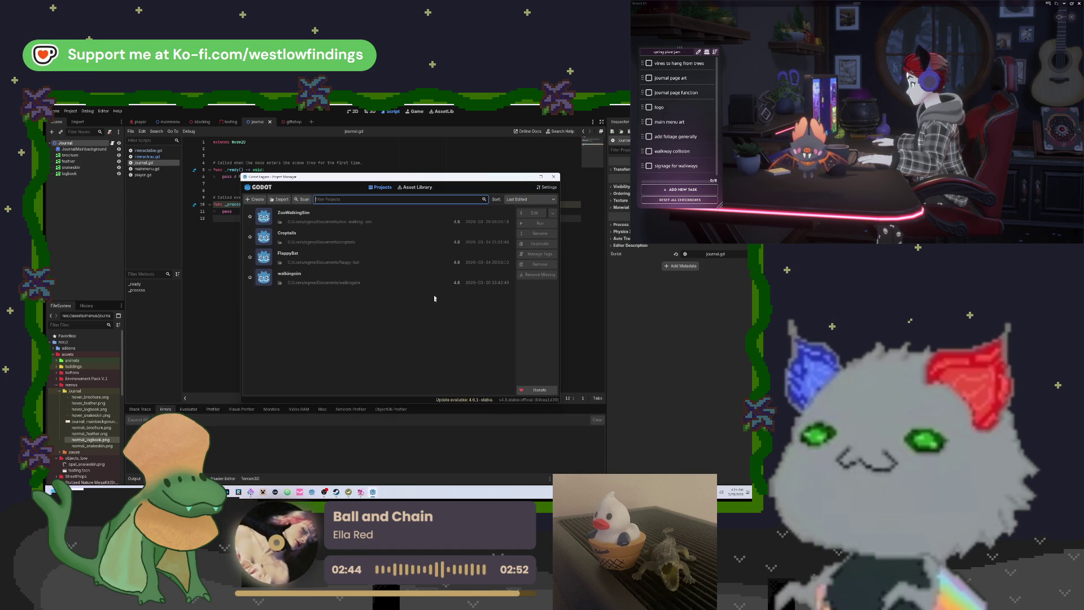
double_click(369, 234)
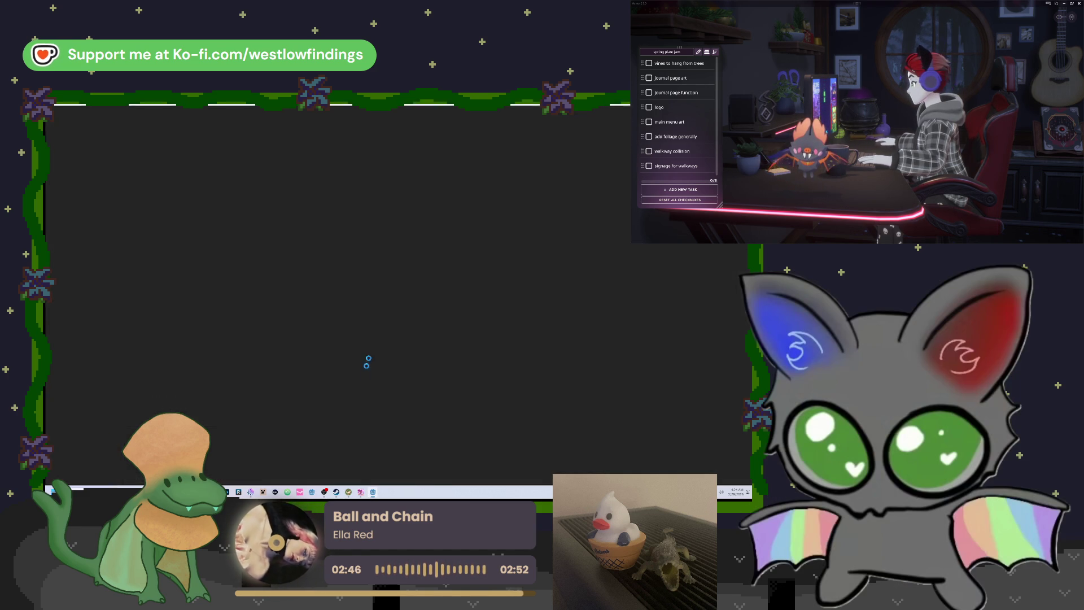
mouse_move(372, 492)
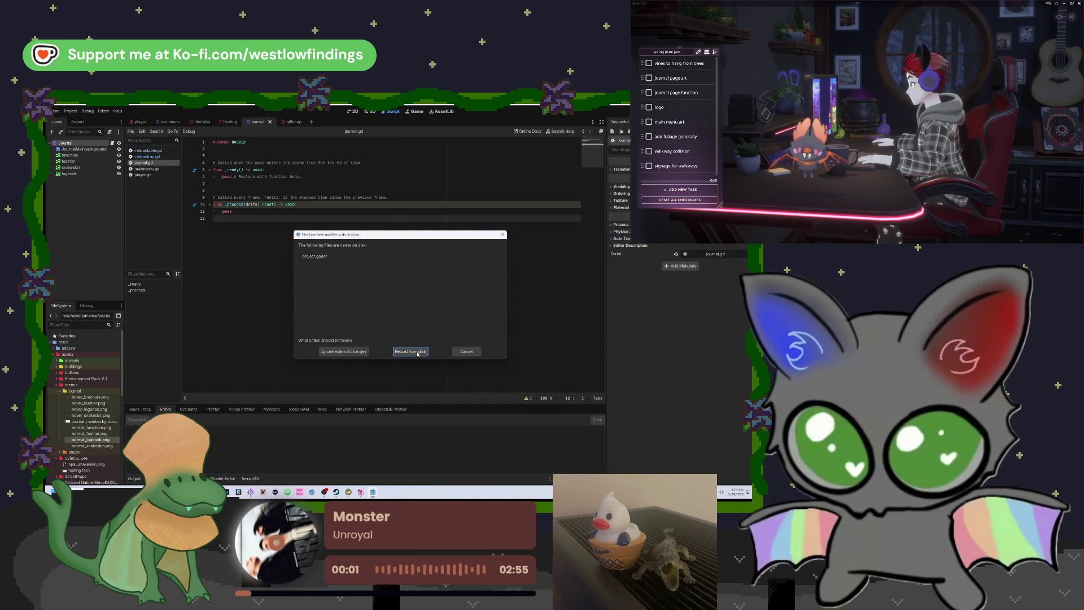
click(418, 352)
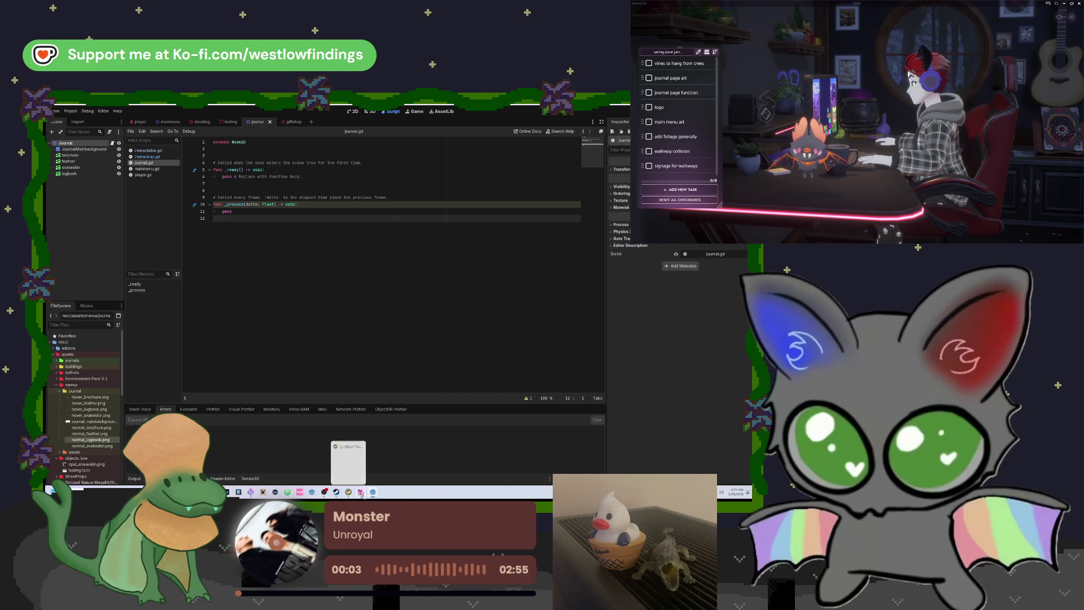
click(389, 471)
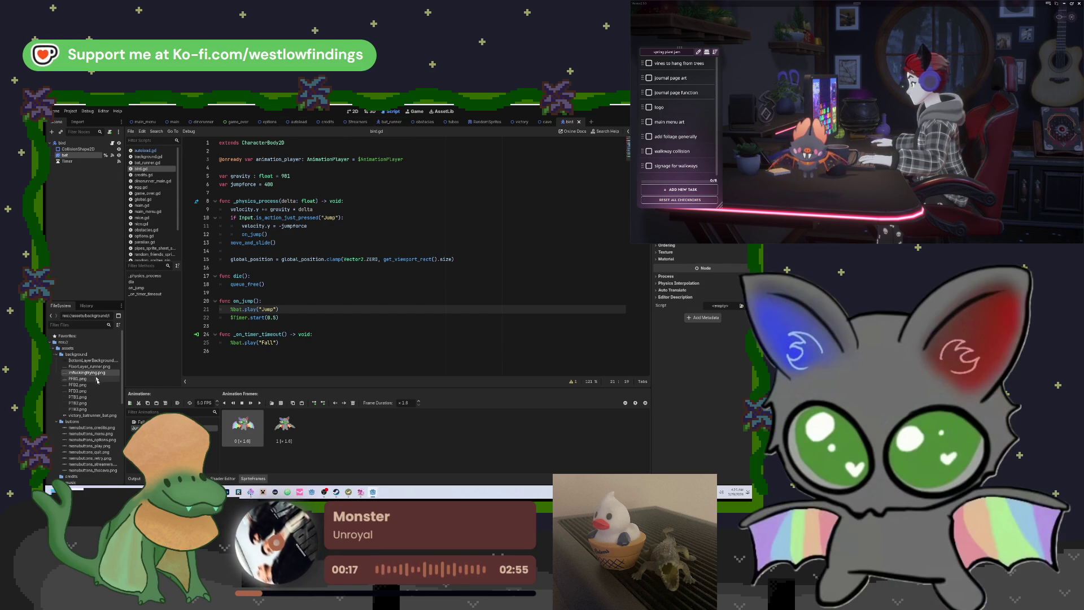
Expand the Flappy Bat scripts folder and read autoload.gd, global.gd, then saveload.gd.
scroll(91, 429, down, 10)
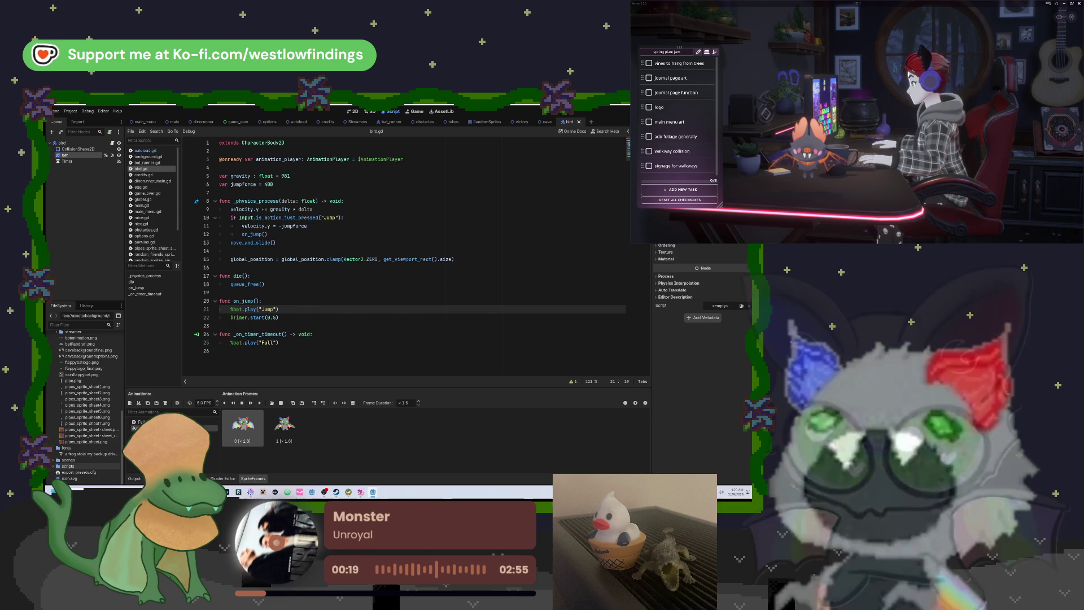
double_click(68, 465)
scroll(95, 406, down, 5)
double_click(95, 342)
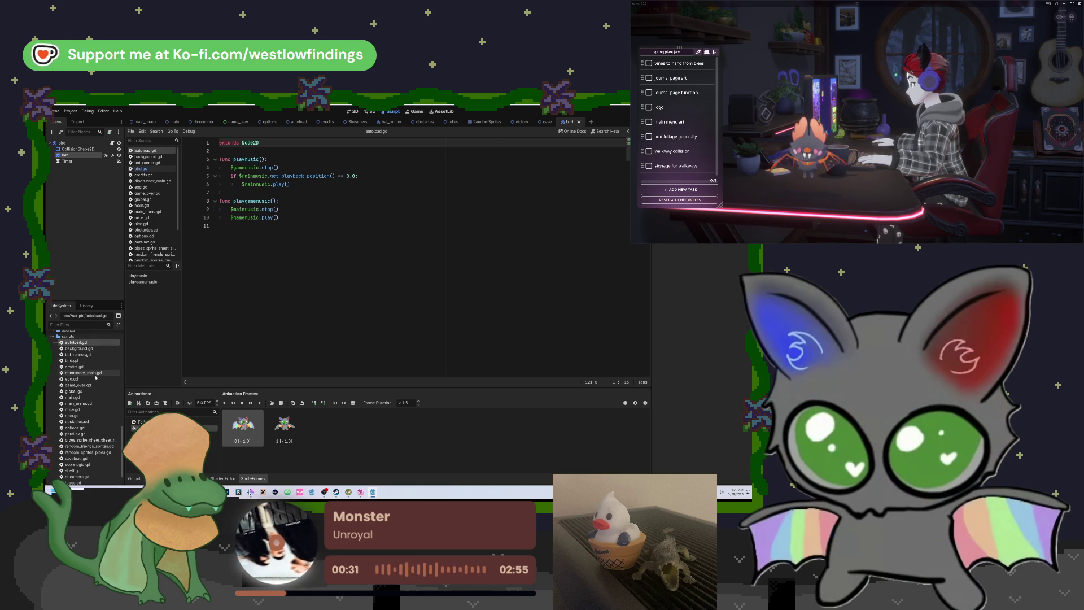
double_click(104, 391)
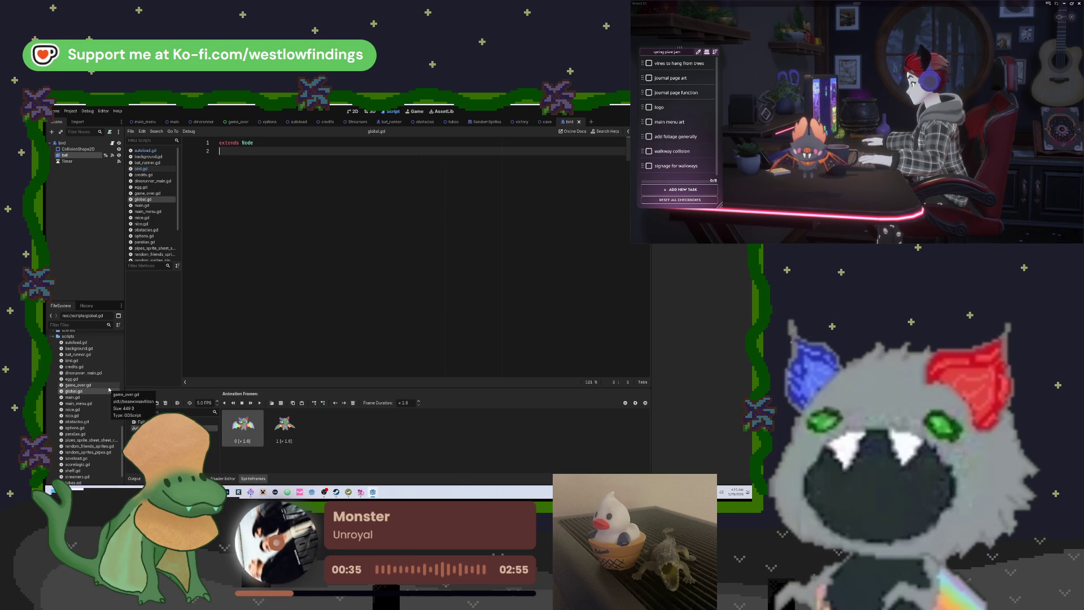
scroll(109, 389, down, 2)
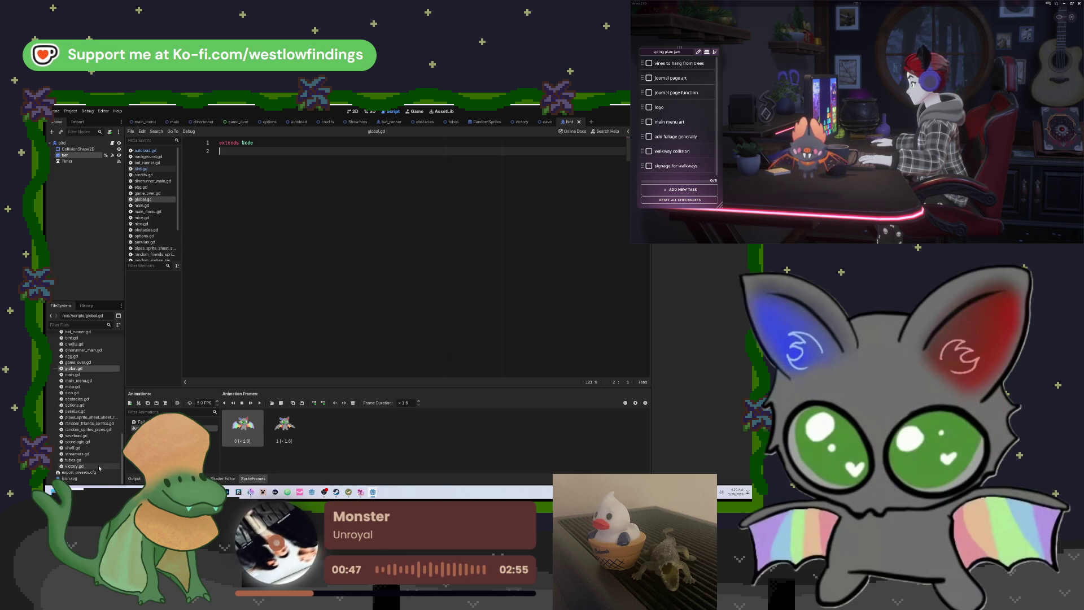
double_click(102, 438)
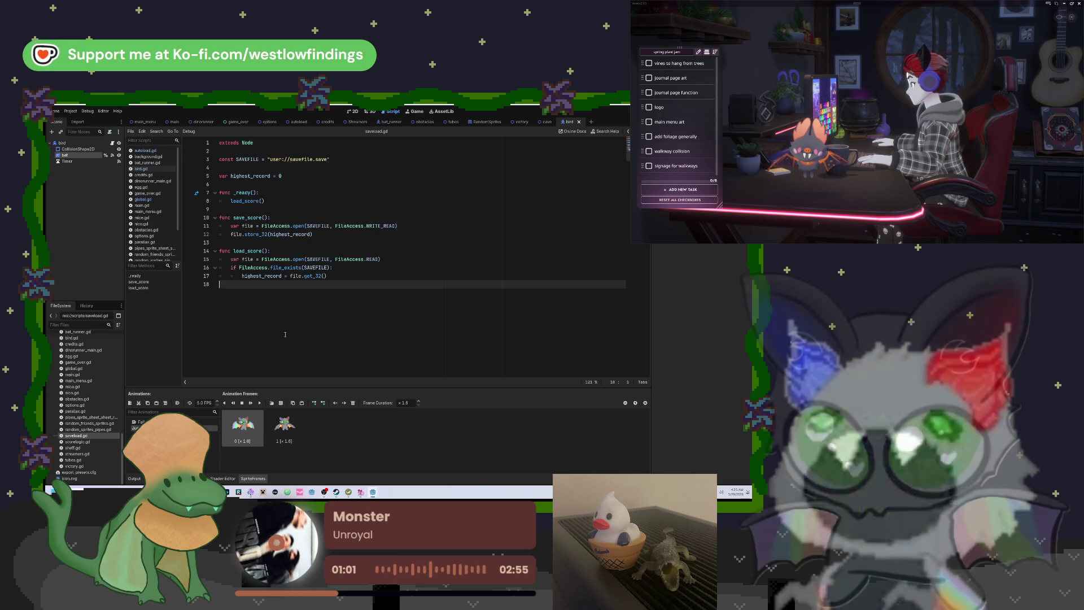
click(153, 169)
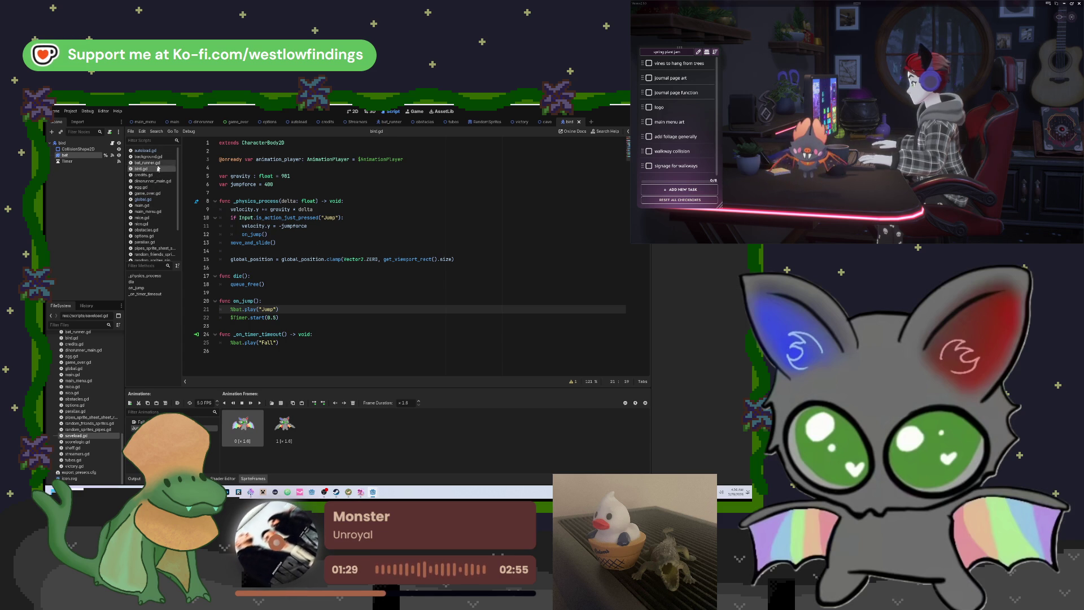
click(156, 206)
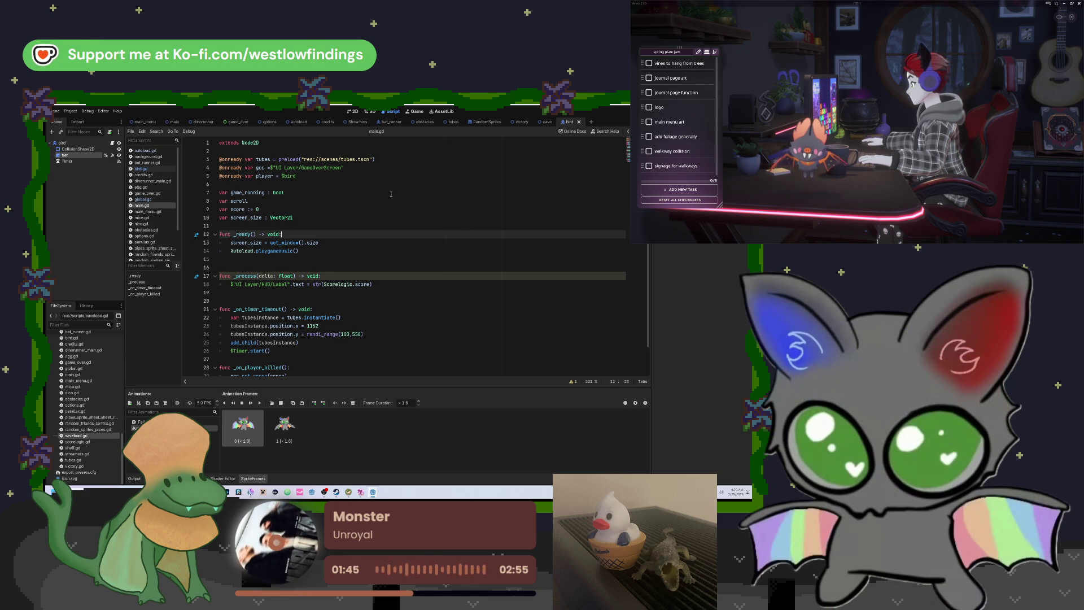
scroll(391, 193, down, 2)
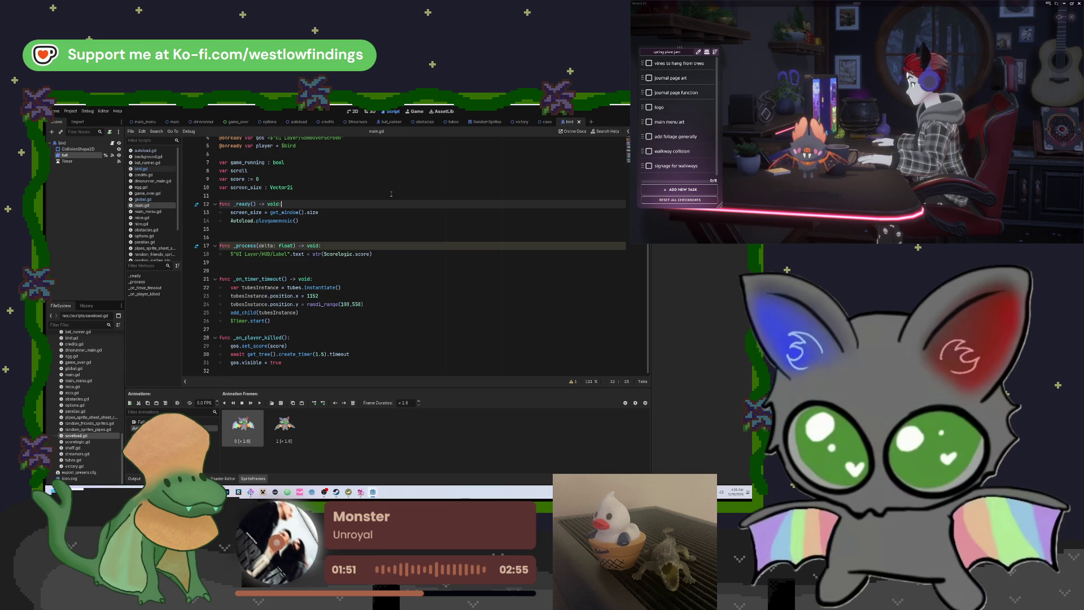
scroll(158, 225, down, 3)
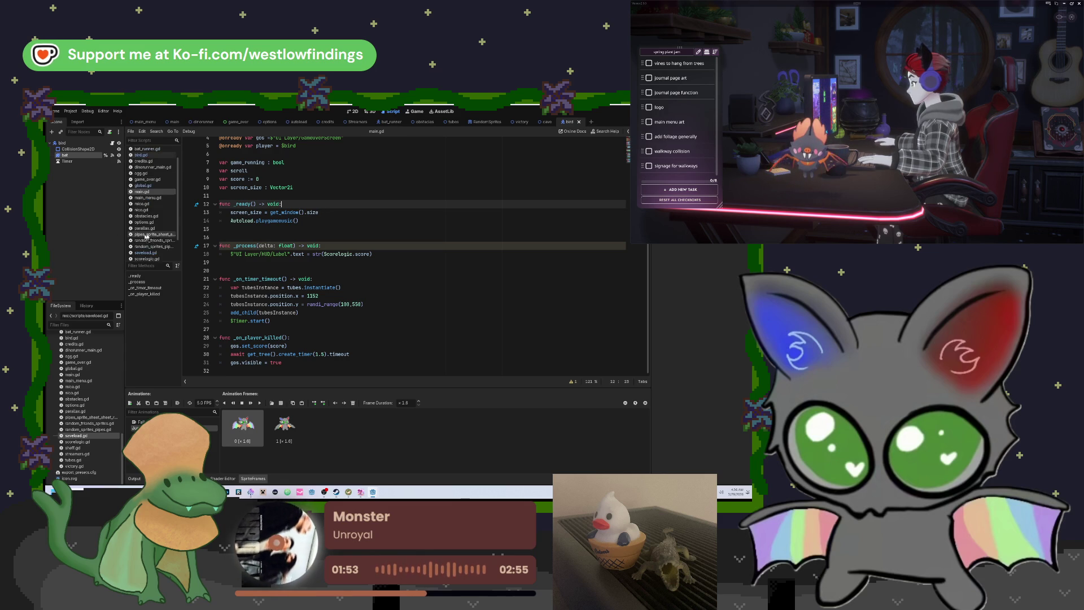
click(164, 228)
click(164, 233)
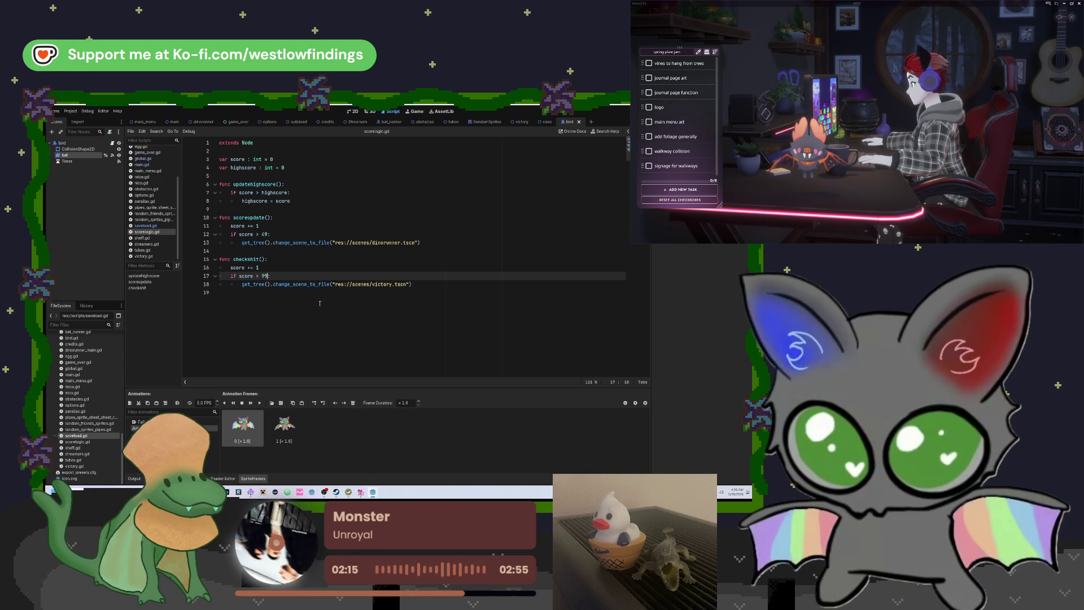
click(70, 110)
click(86, 120)
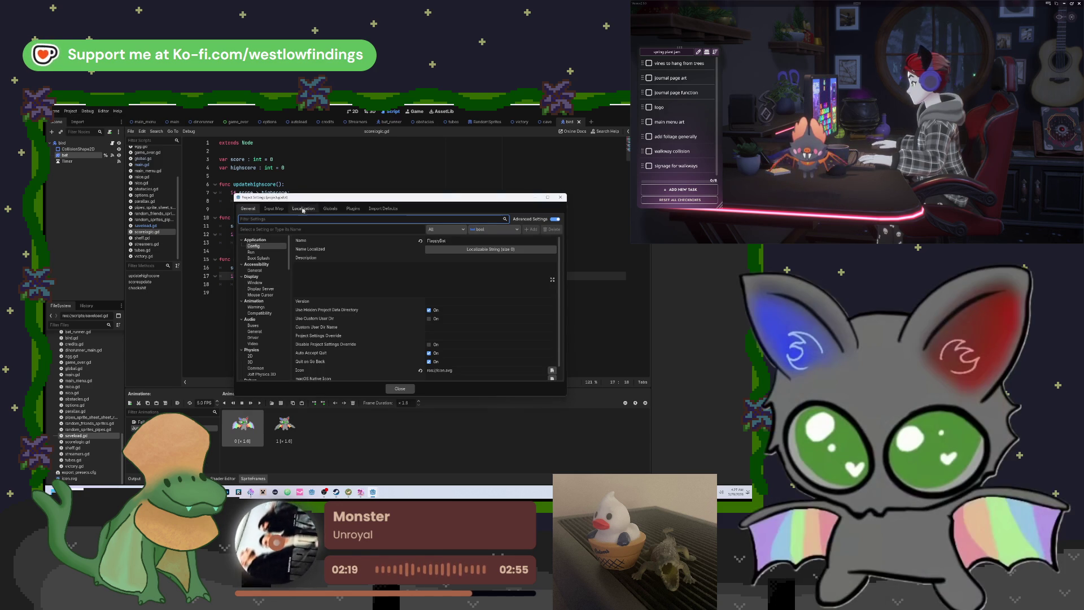
click(337, 209)
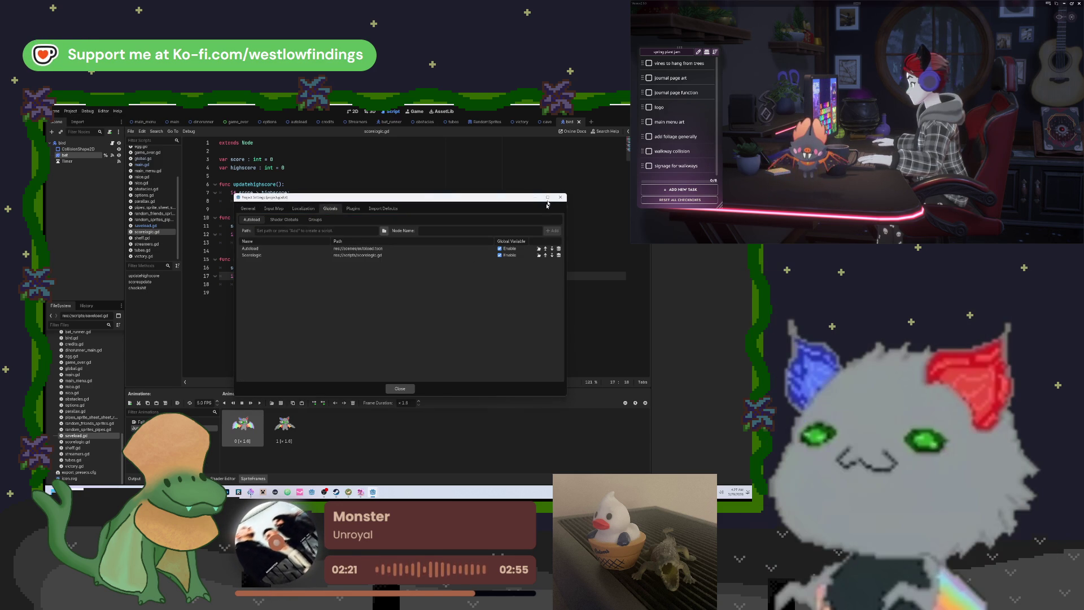
click(564, 198)
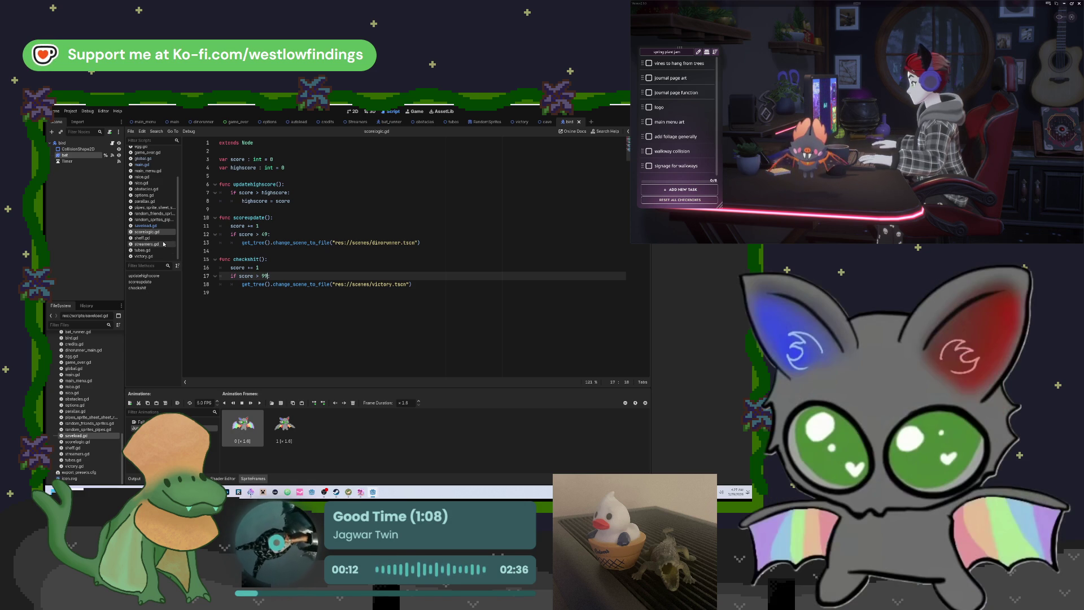
Review bird.gd and the main scene's UI Layer and HUD nodes, then bring the Journal window forward.
scroll(158, 231, up, 3)
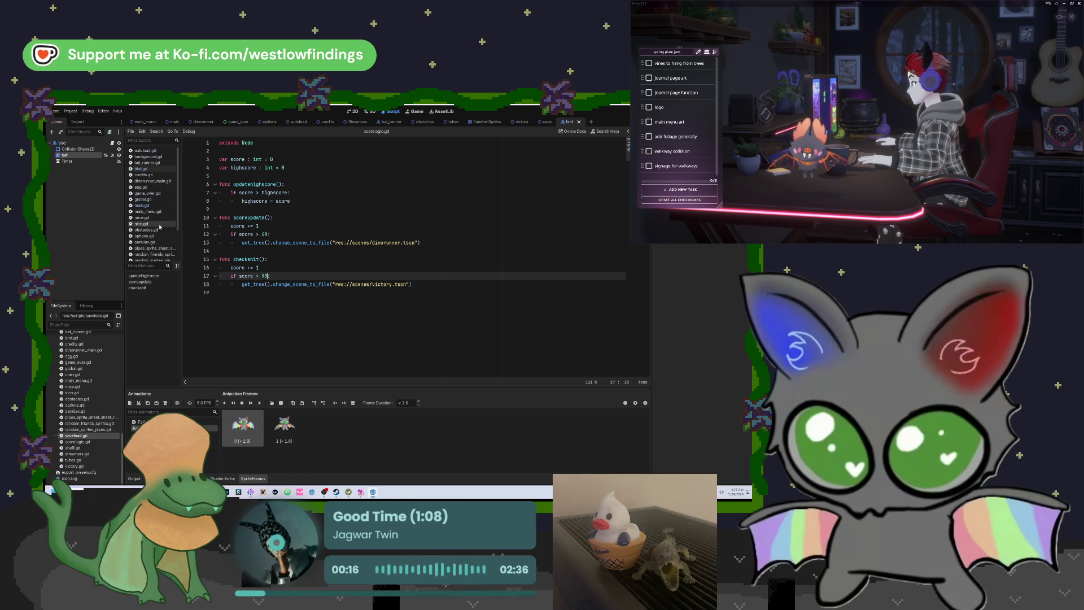
click(157, 170)
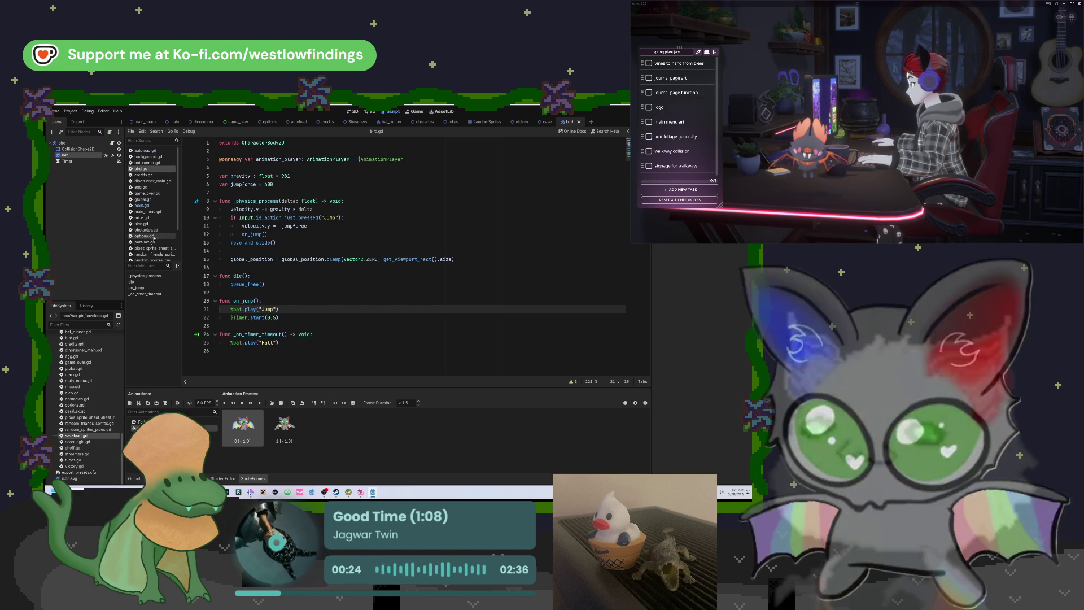
click(172, 122)
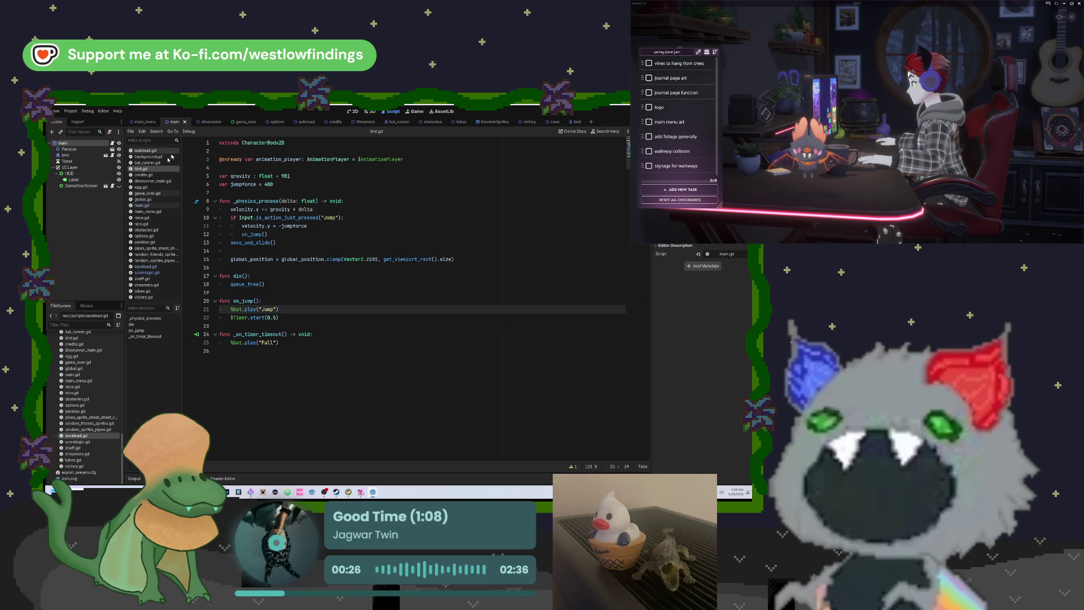
click(71, 167)
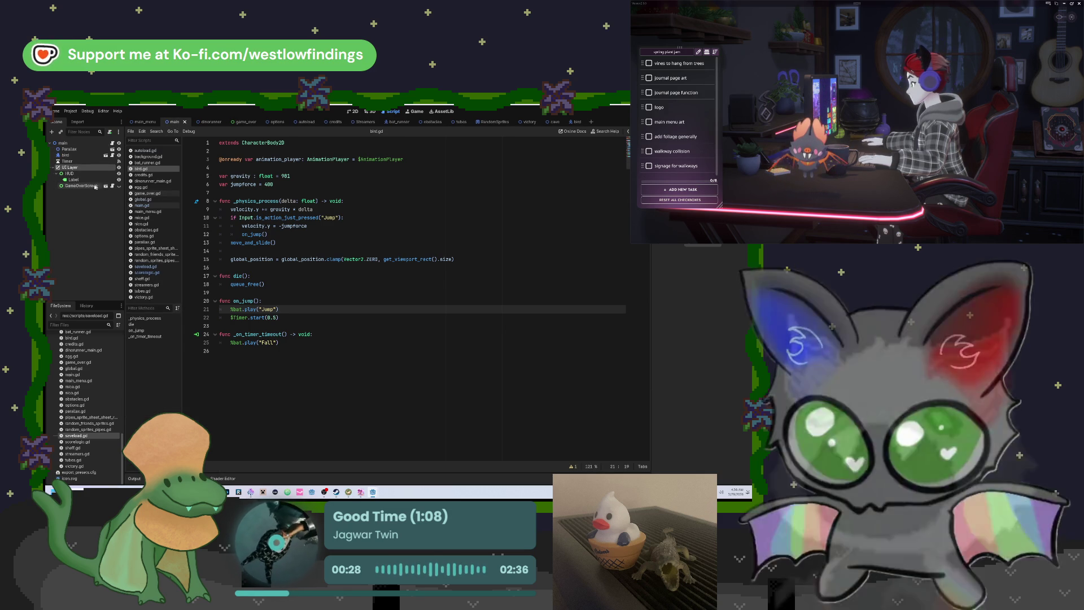
click(99, 174)
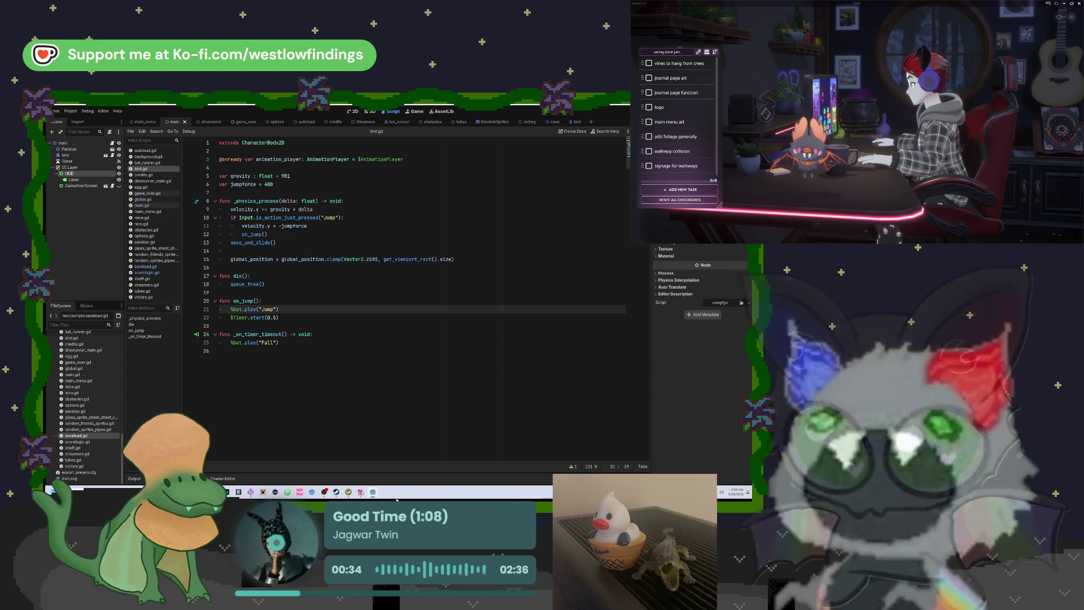
mouse_move(367, 493)
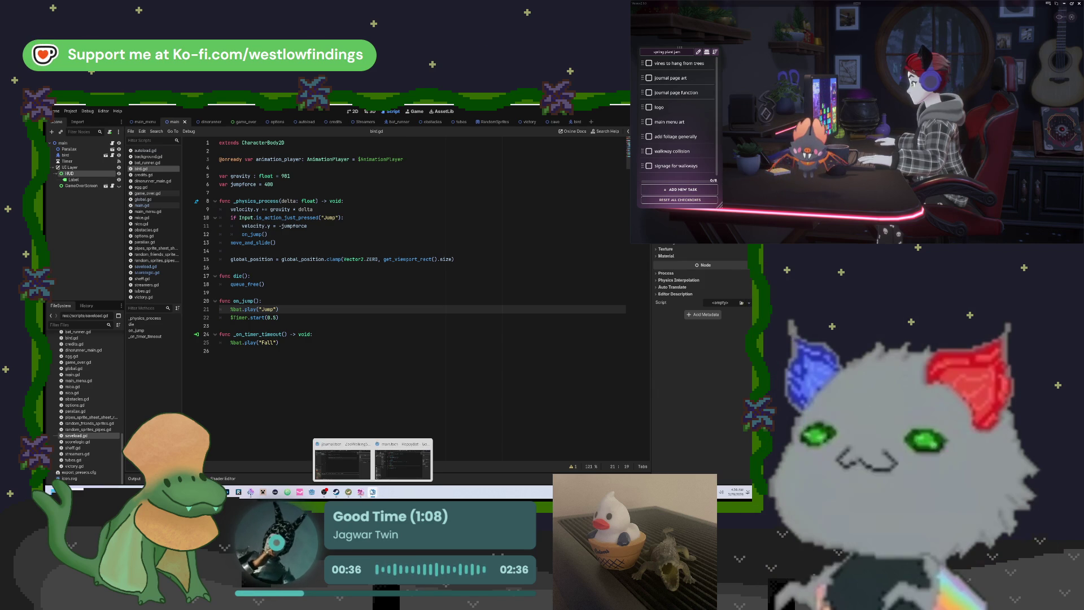
click(342, 460)
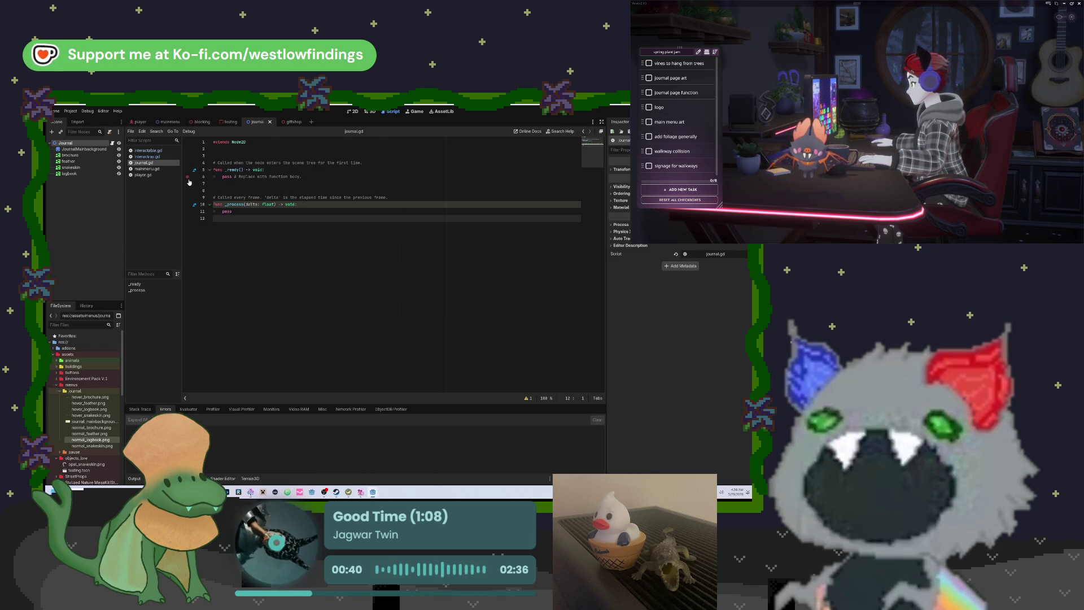
Create a new checklist.gd script in the Journal project's scripts folder.
click(188, 204)
scroll(86, 374, down, 10)
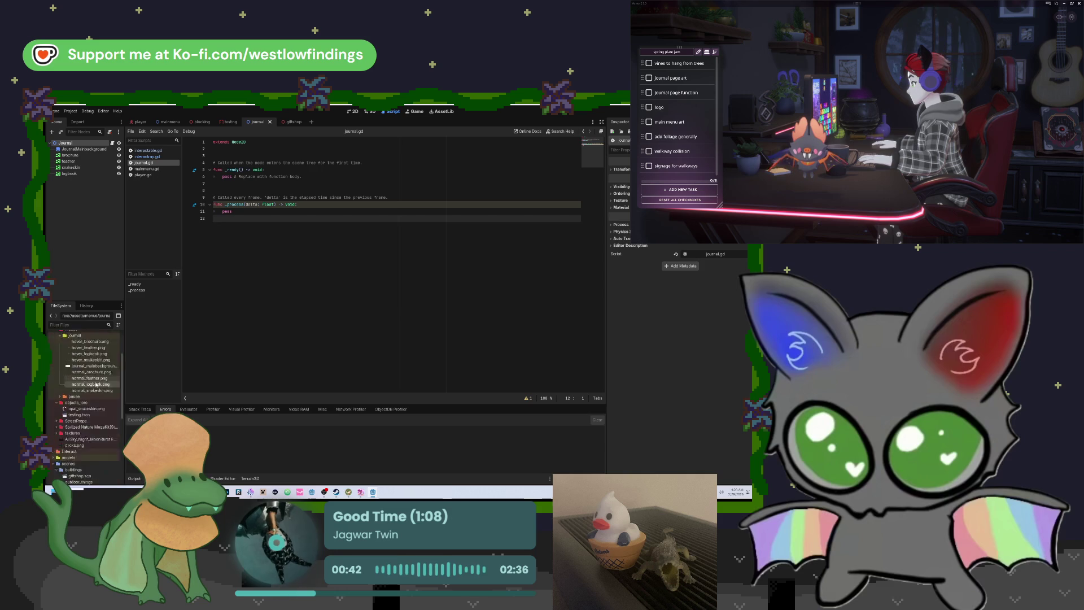
click(55, 435)
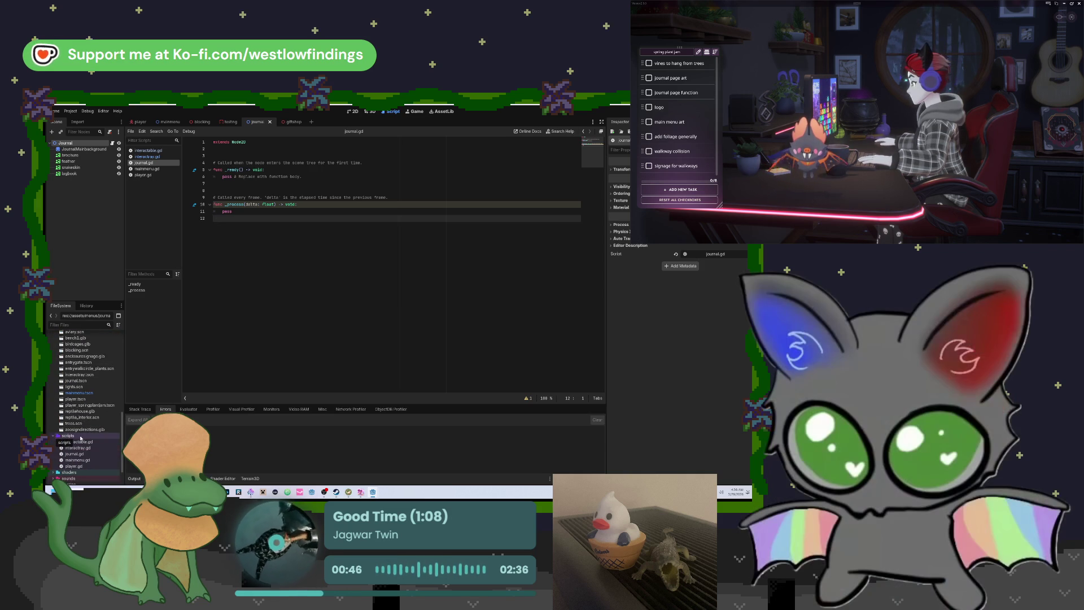
right_click(81, 436)
mouse_move(167, 373)
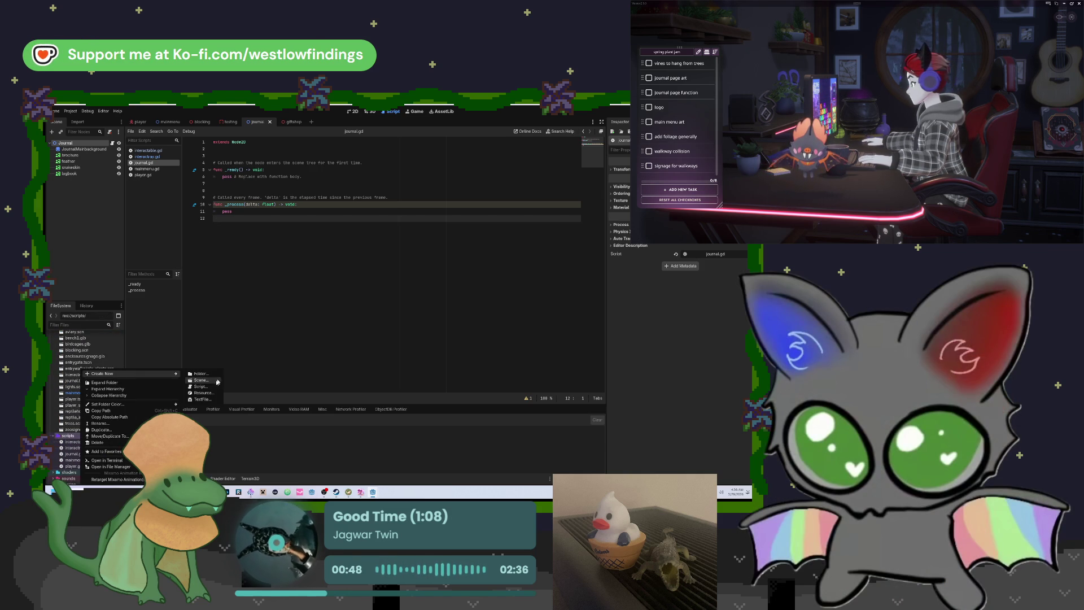
click(210, 389)
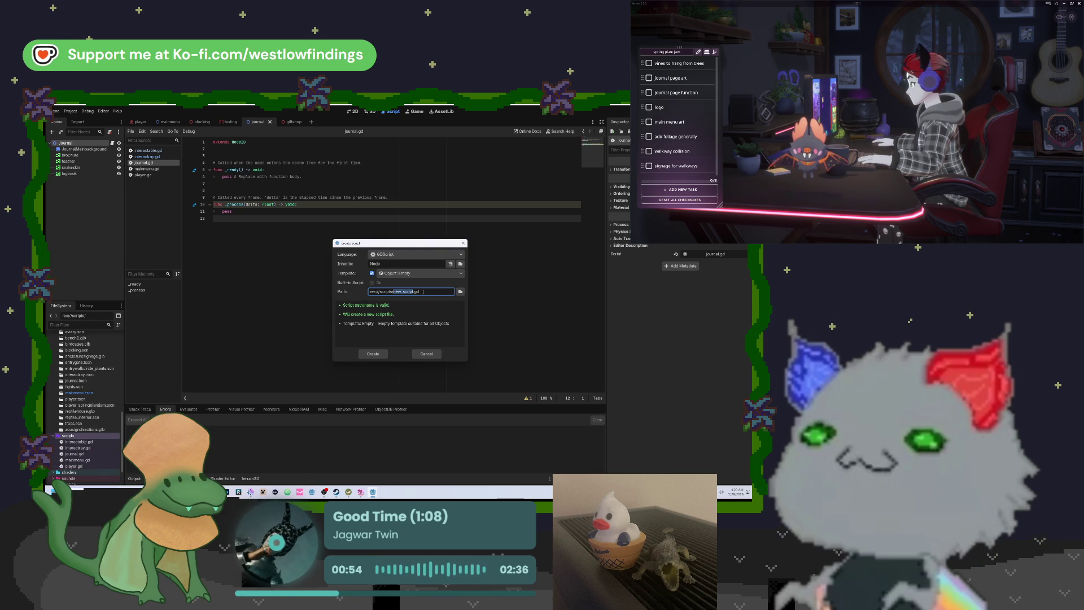
text(j)
key(BackSpace)
text(checklis)
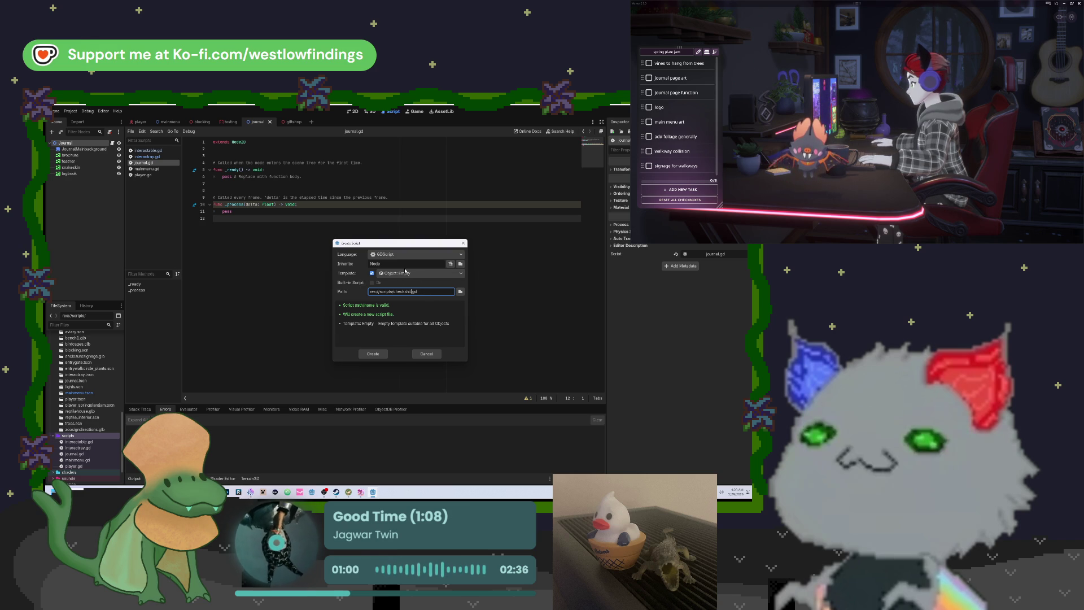
click(373, 354)
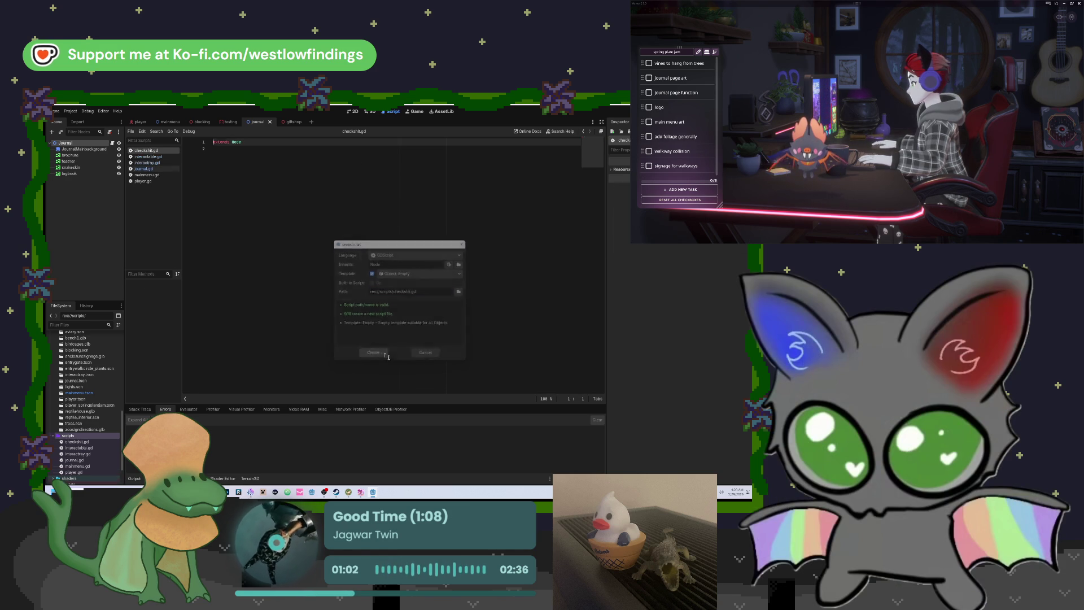
Add an empty line to checklist.gd, then snap Journal left and Flappy Bat right.
click(227, 149)
key(Return)
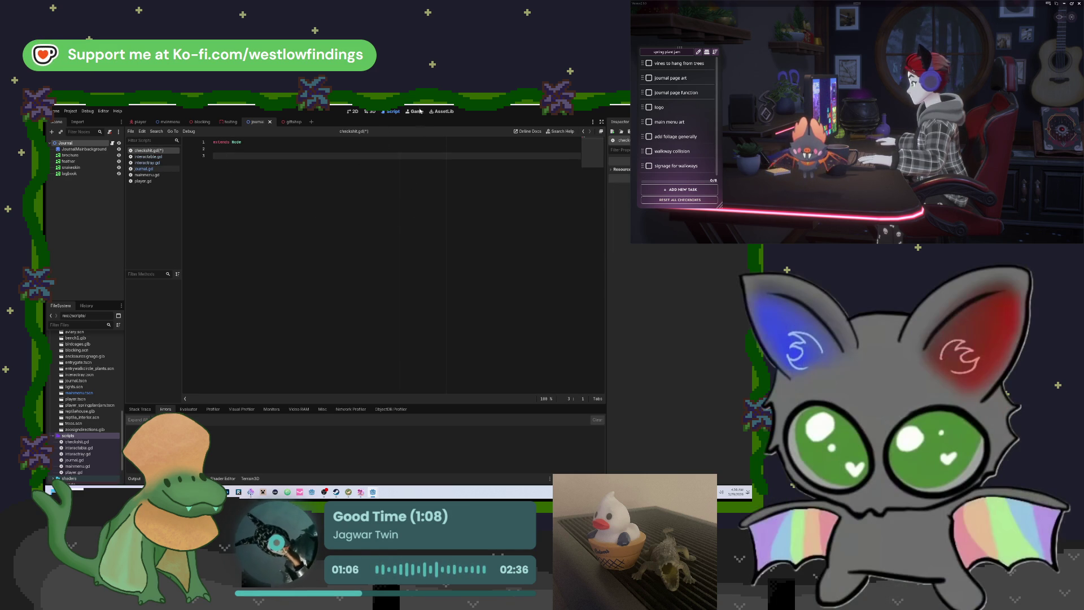
key(super+Left)
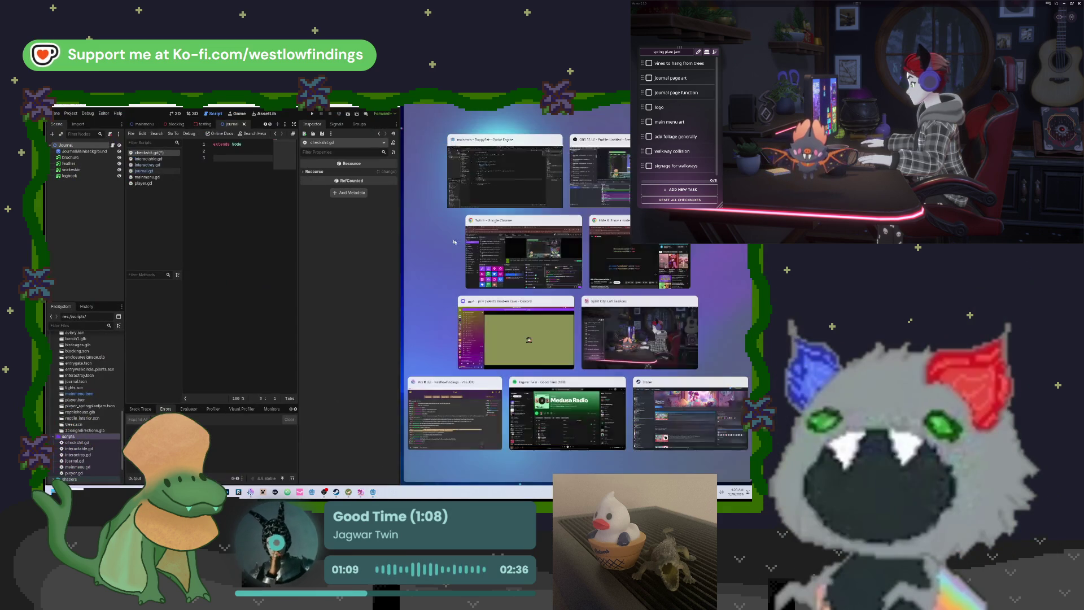
click(480, 178)
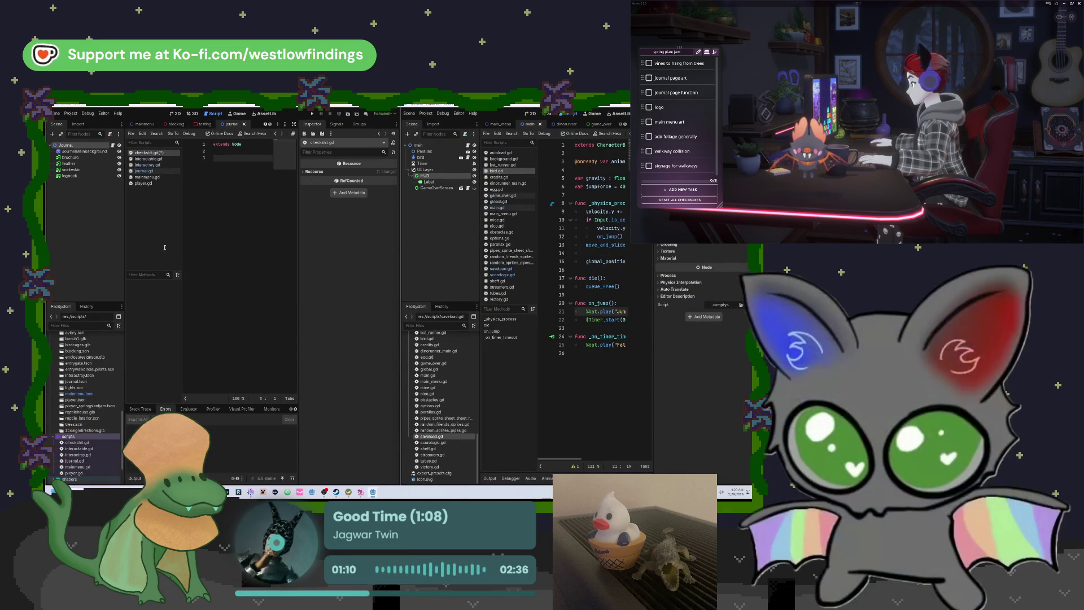
Widen the Flappy Bat window at the split and open its scorelogic.gd for reference.
drag(299, 200, 330, 199)
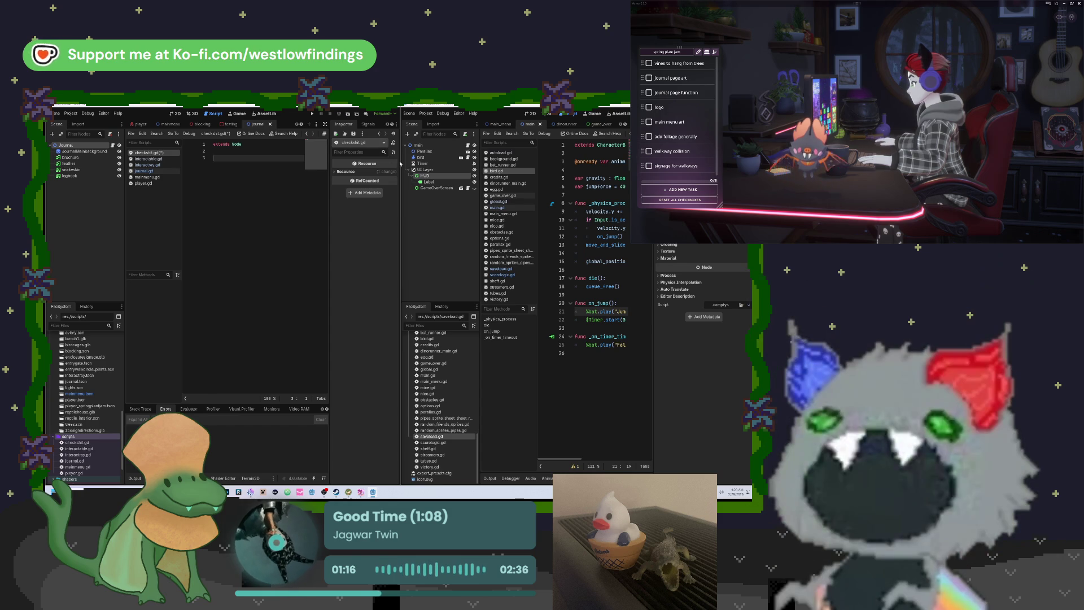
drag(400, 163, 329, 163)
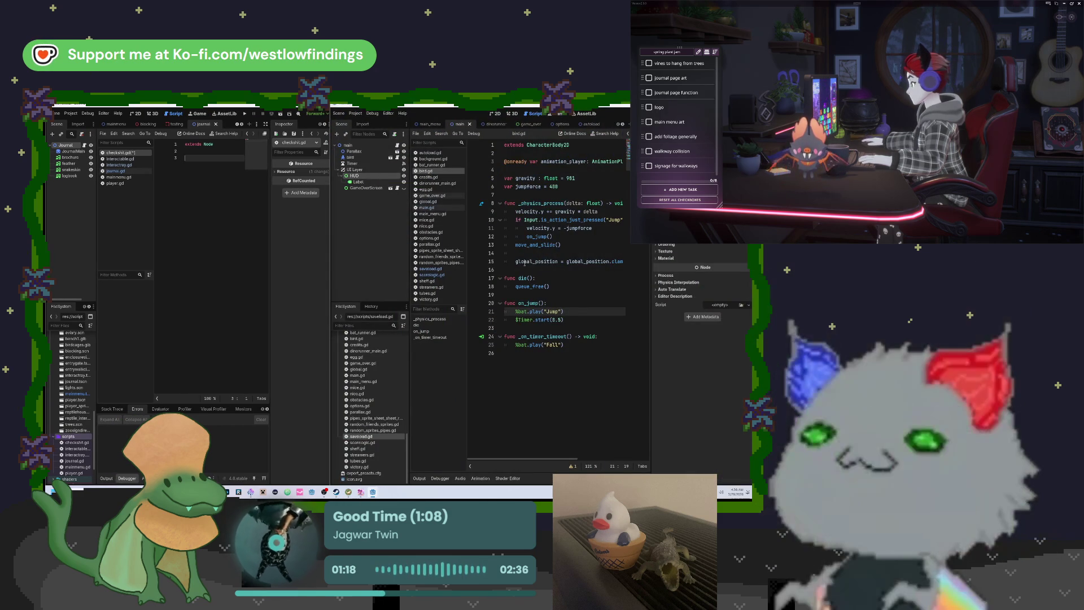
click(584, 194)
ctrl+scroll(585, 194, down, 4)
ctrl+scroll(581, 197, down, 2)
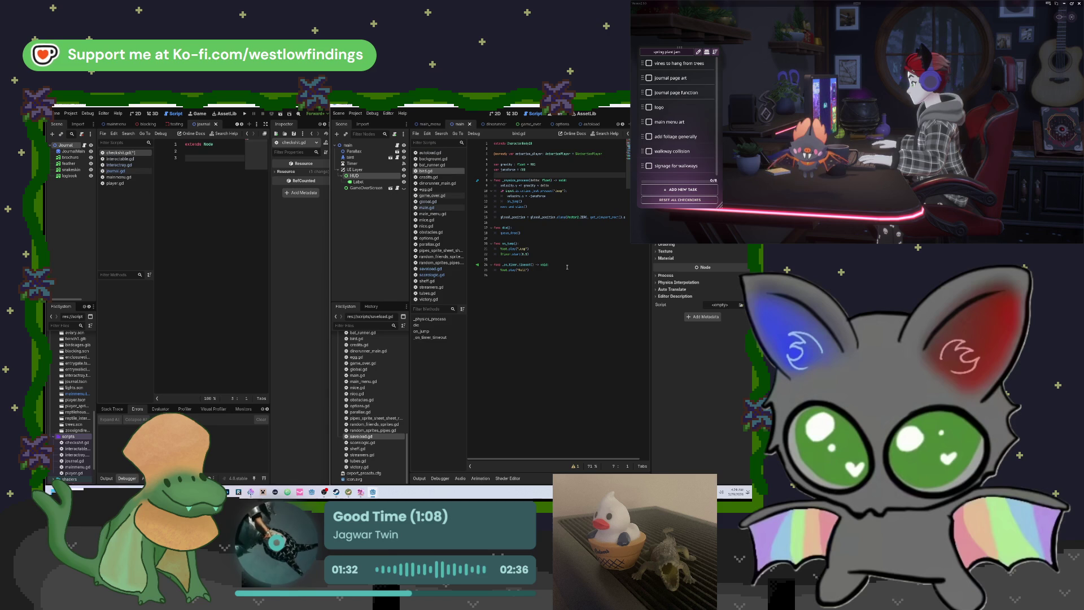
click(432, 275)
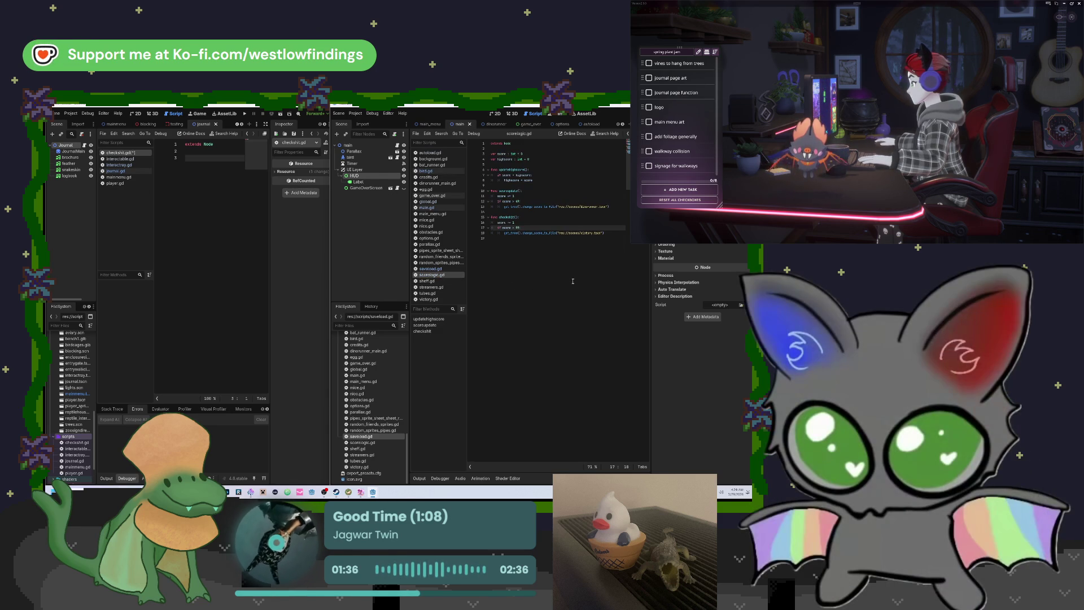
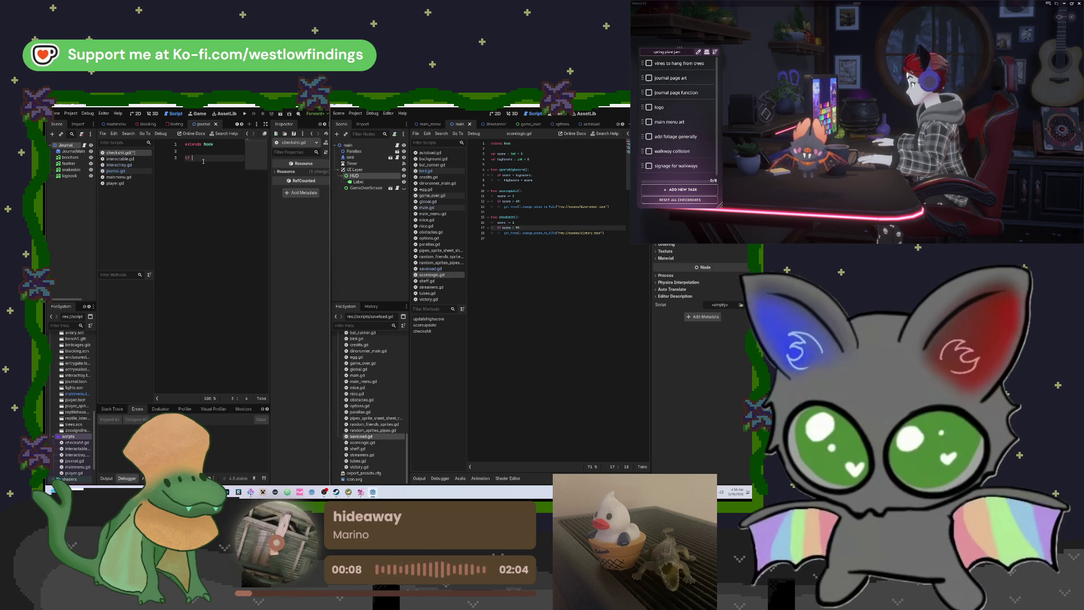
Begin the if Input.is_action_pressed("interact") line in journal.gd, then switch to the browser search.
text(Input)
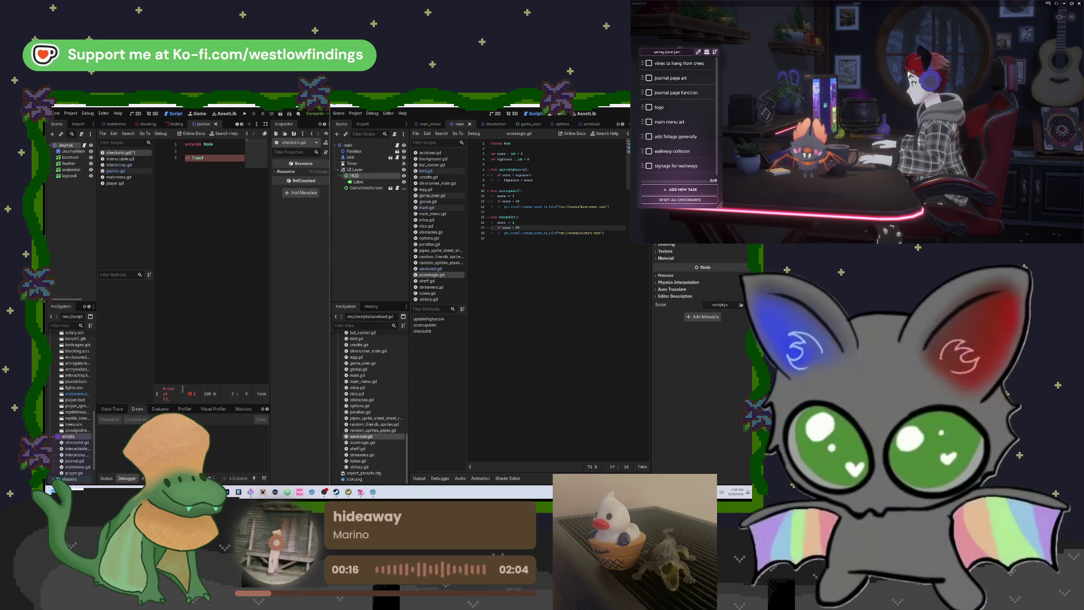
text(.is_ac)
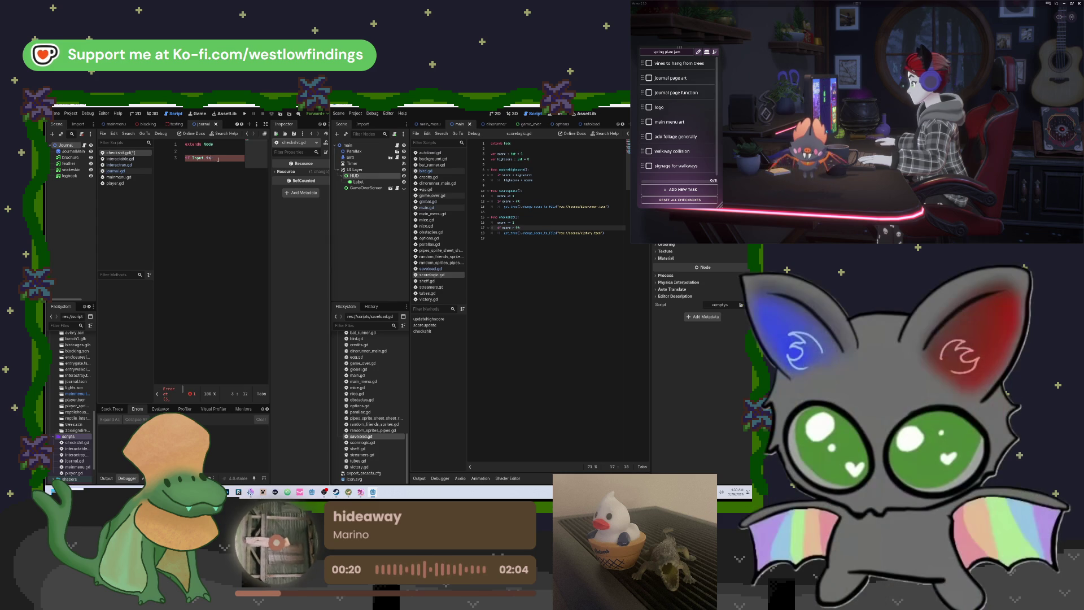
text(tion_pressed("interact"):)
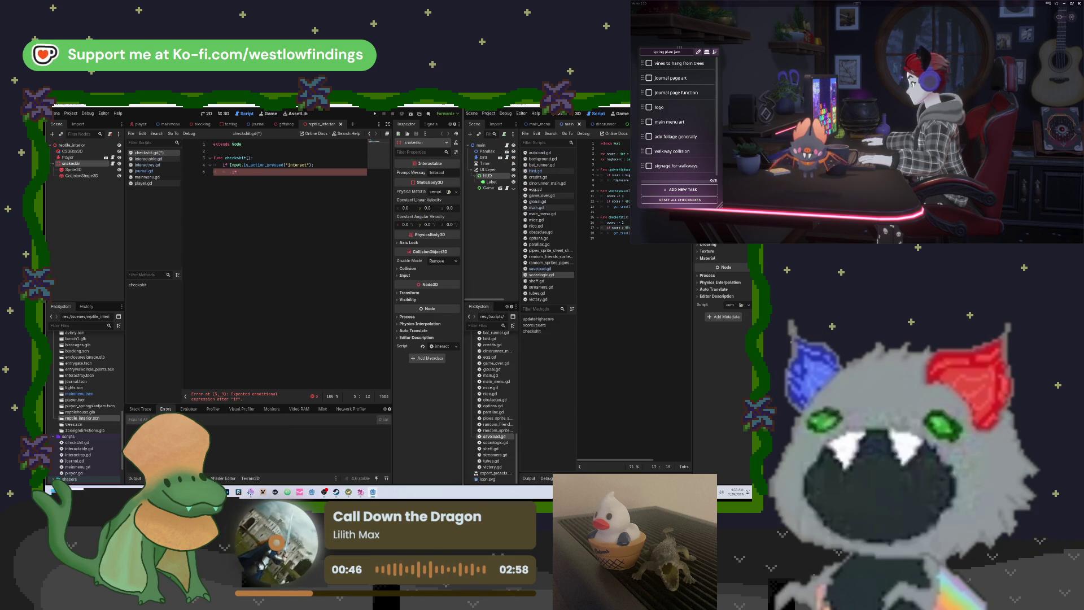
key(alt+Tab)
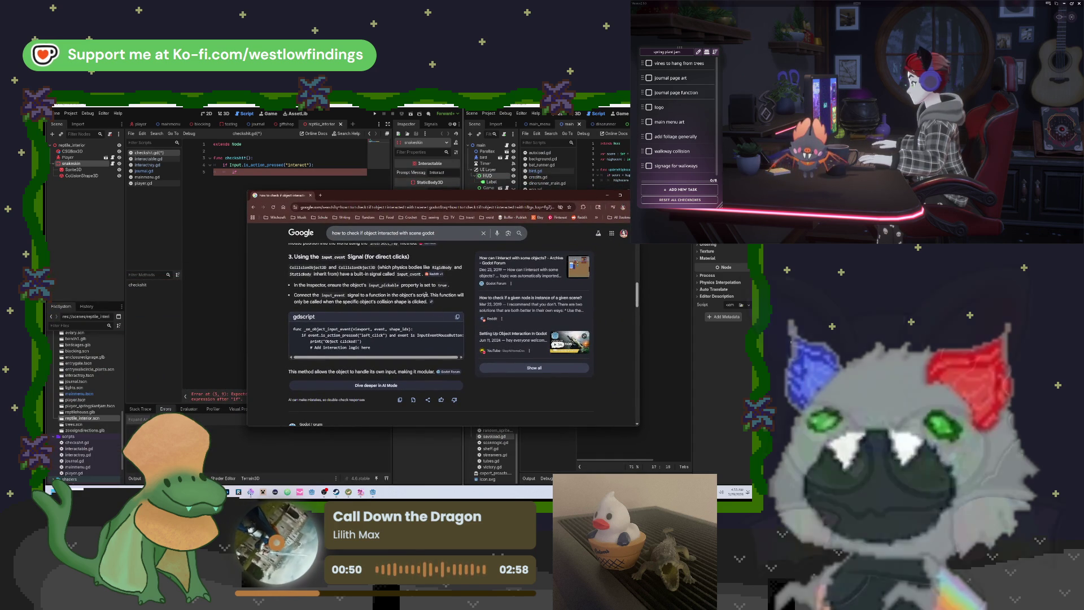
Scroll the Google results and open the Godot Forum thread "How to get the object I'm clicking on?".
scroll(426, 294, down, 1)
scroll(425, 294, down, 1)
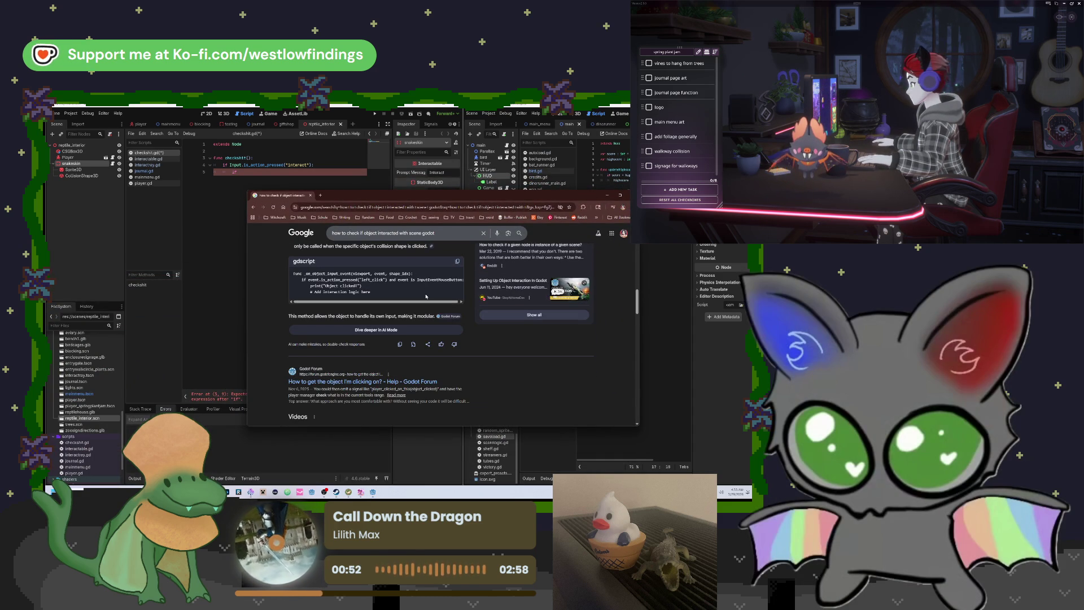
scroll(390, 295, up, 2)
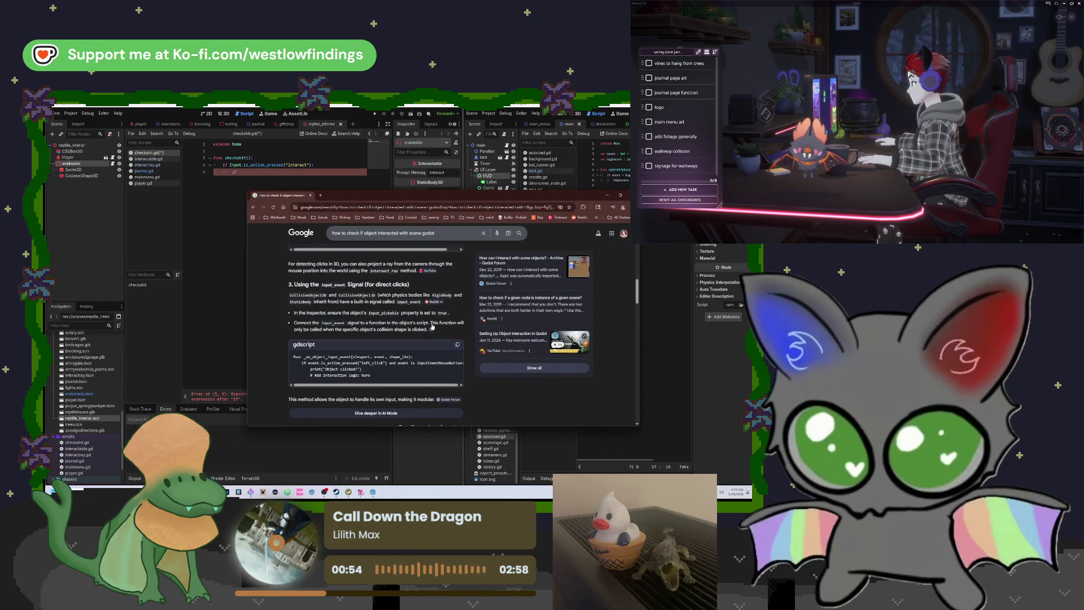
scroll(459, 304, down, 5)
scroll(413, 329, up, 2)
click(412, 327)
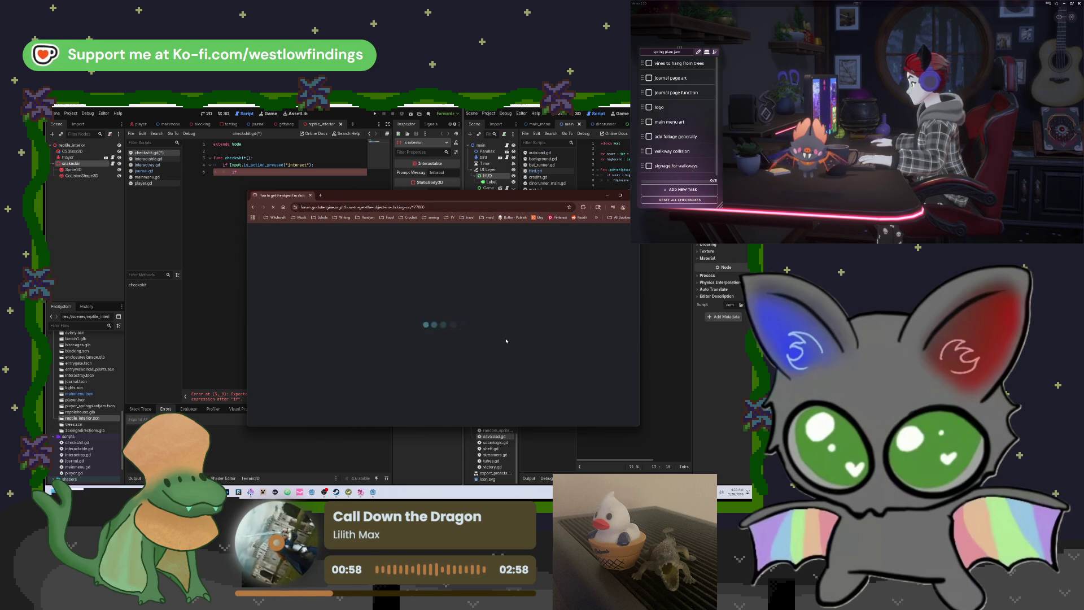
Skim the forum thread and jump to post #7's full solution.
scroll(506, 341, down, 1)
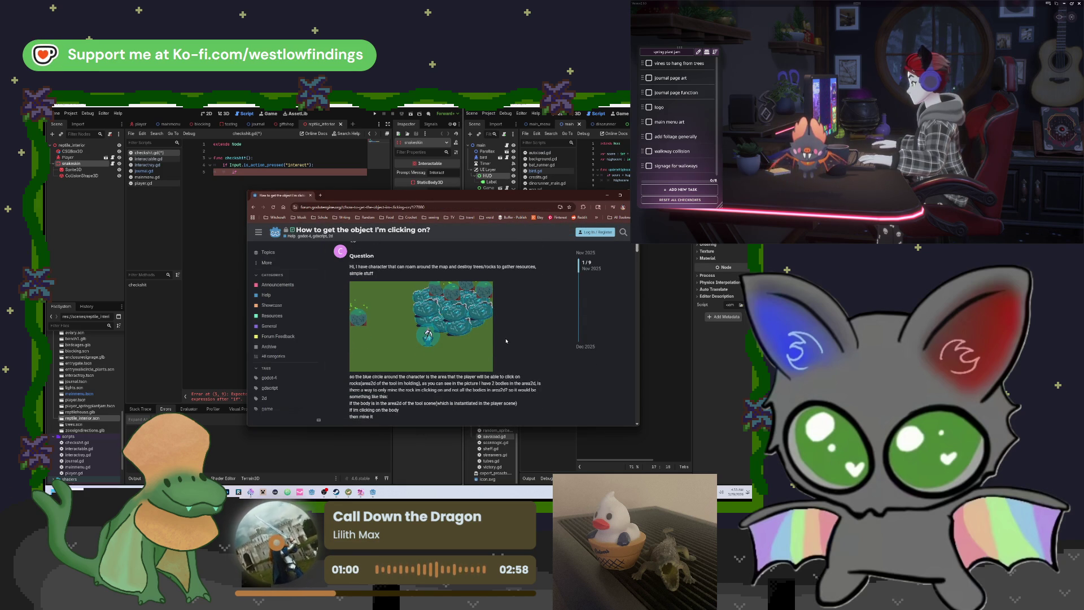
scroll(506, 341, down, 3)
scroll(506, 339, down, 1)
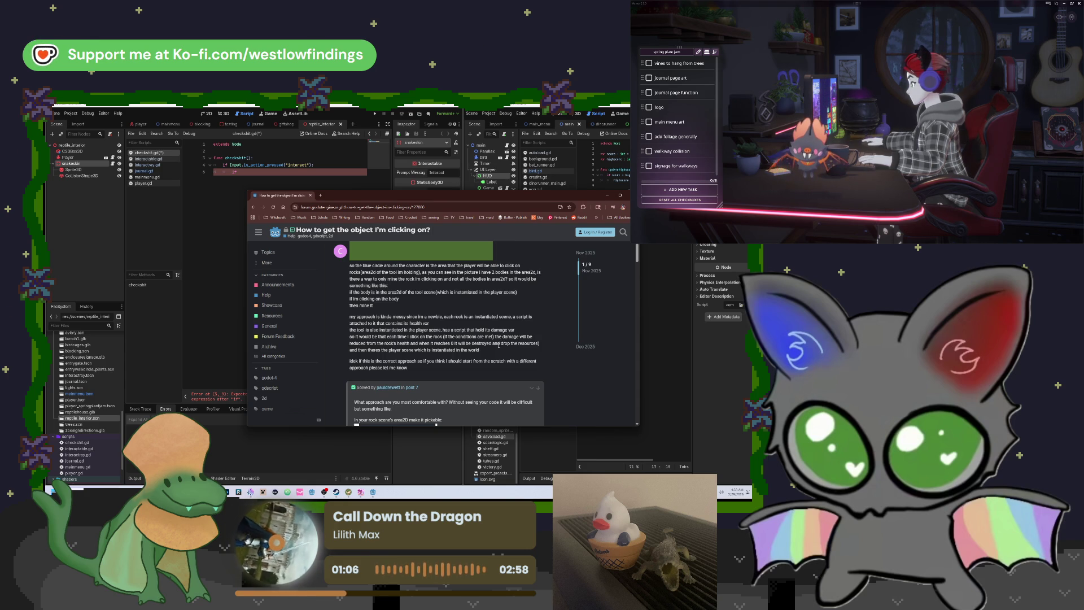
scroll(498, 345, up, 2)
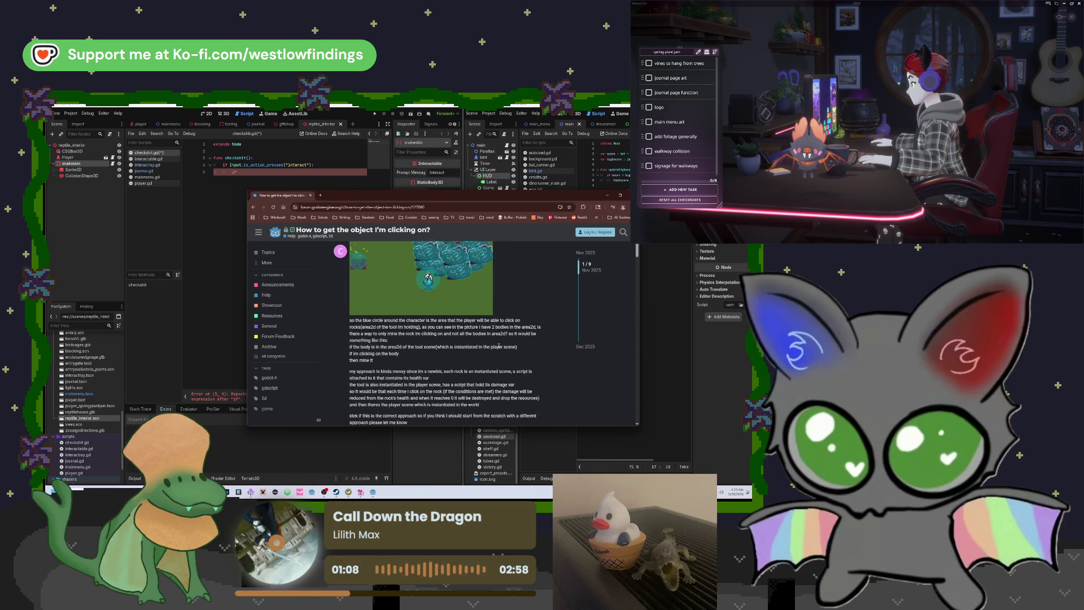
scroll(499, 347, down, 6)
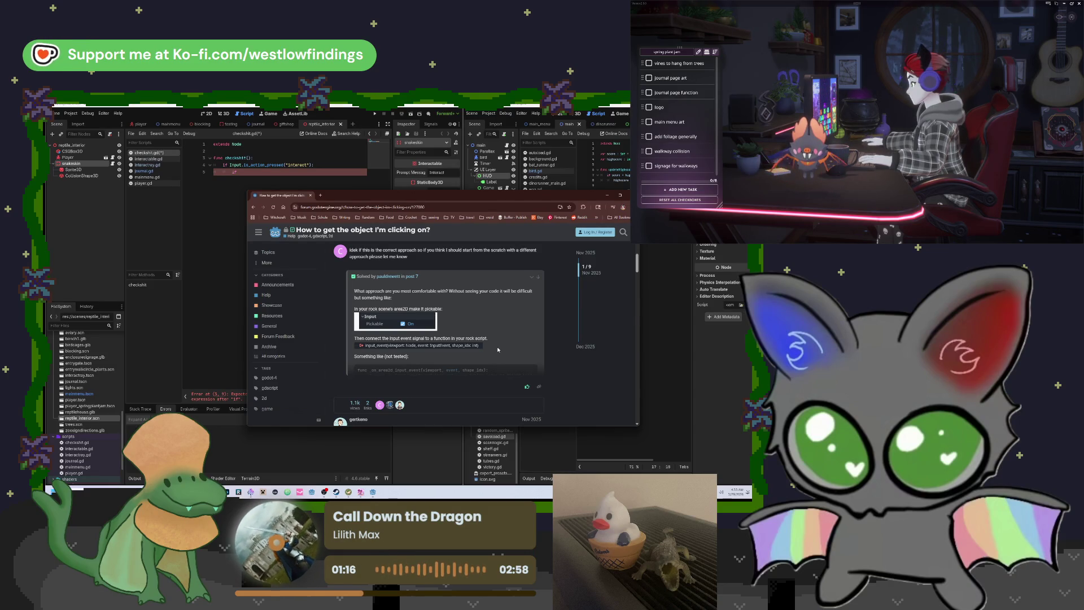
scroll(498, 350, down, 2)
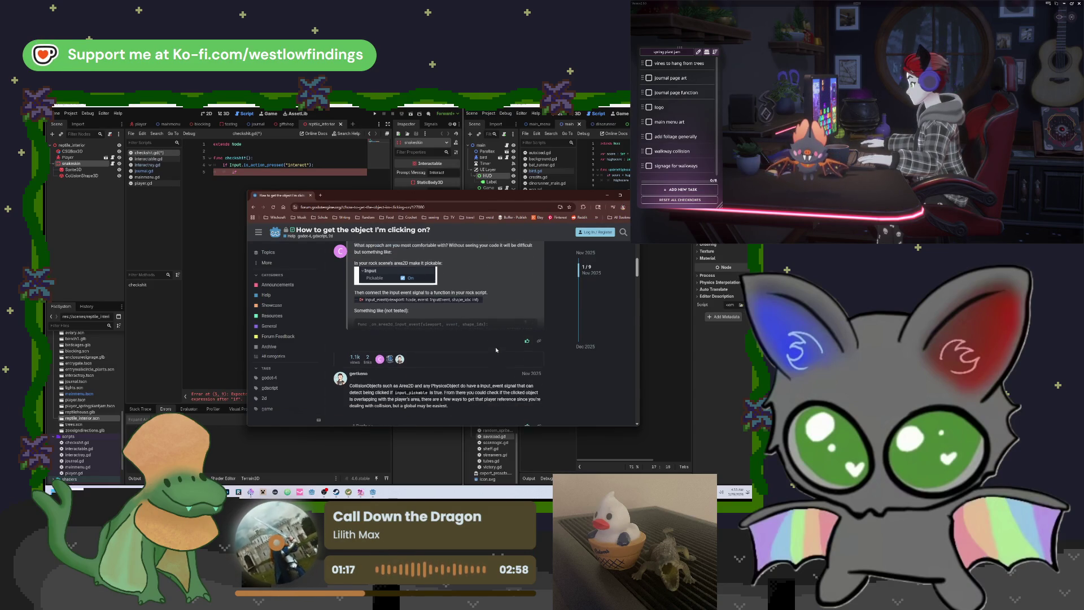
click(521, 307)
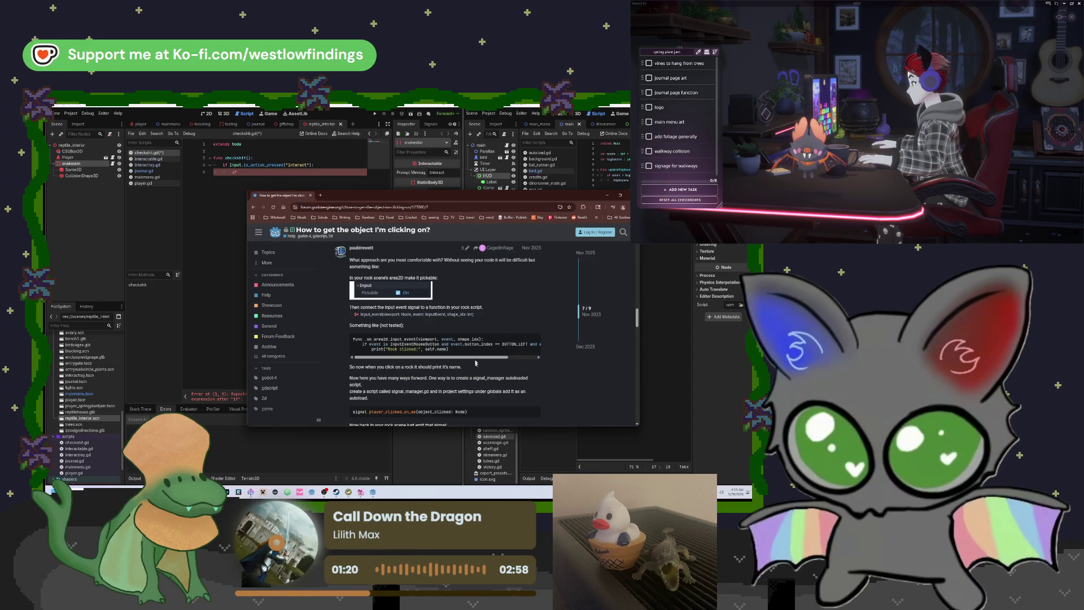
Read through the solution post, then go back to the Google results and scroll down.
scroll(475, 358, down, 2)
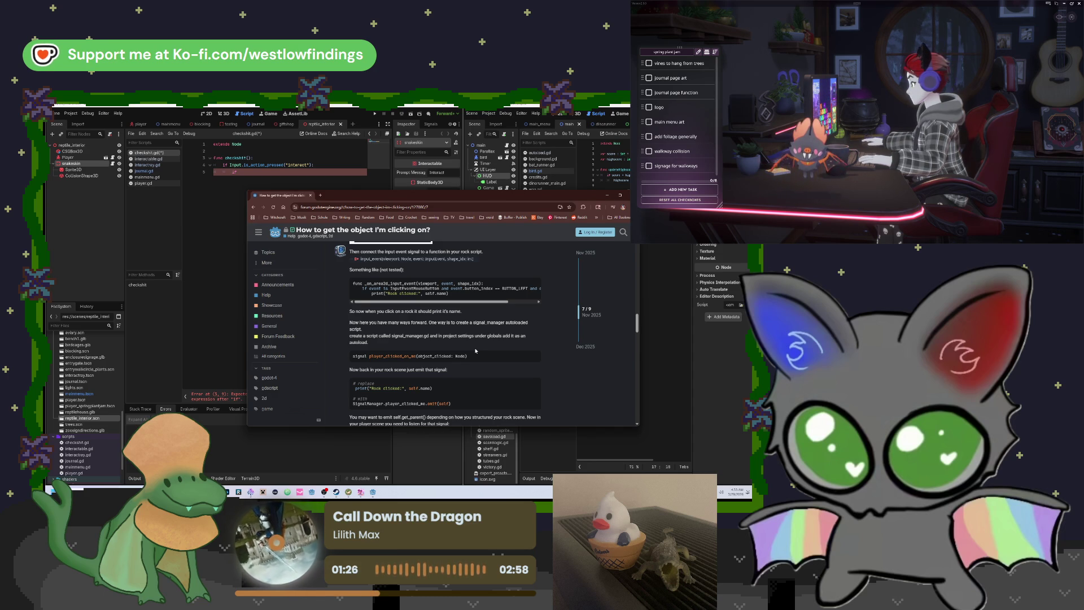
scroll(476, 351, down, 3)
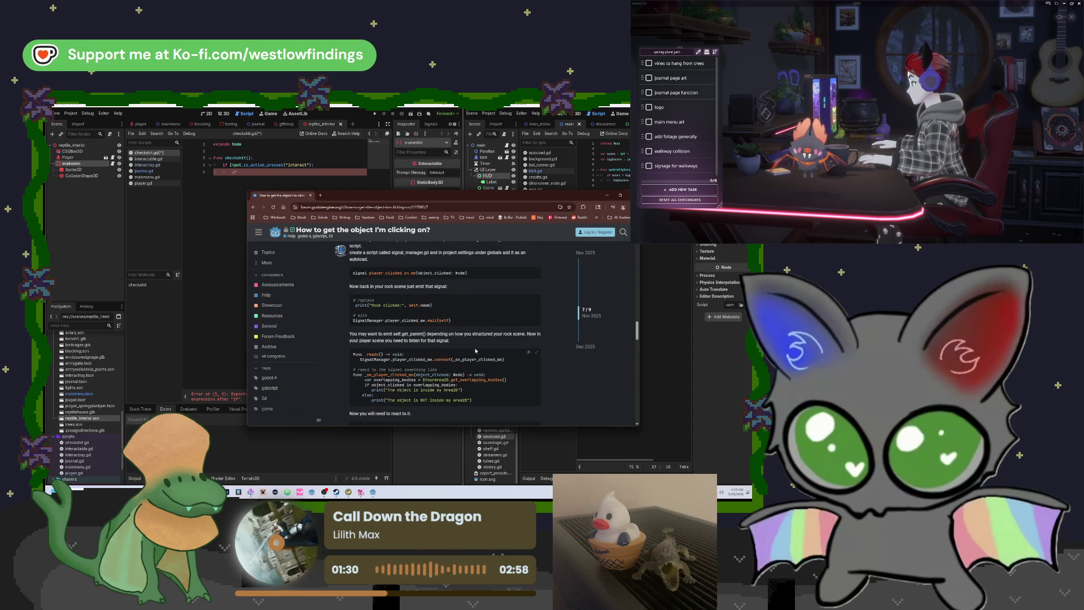
scroll(475, 350, up, 4)
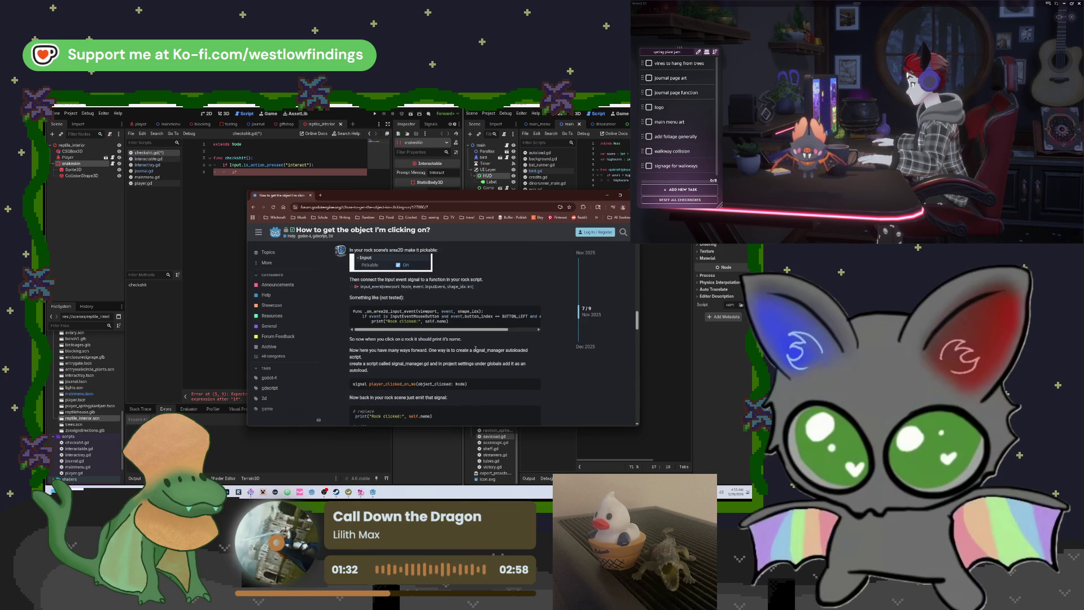
scroll(475, 350, up, 2)
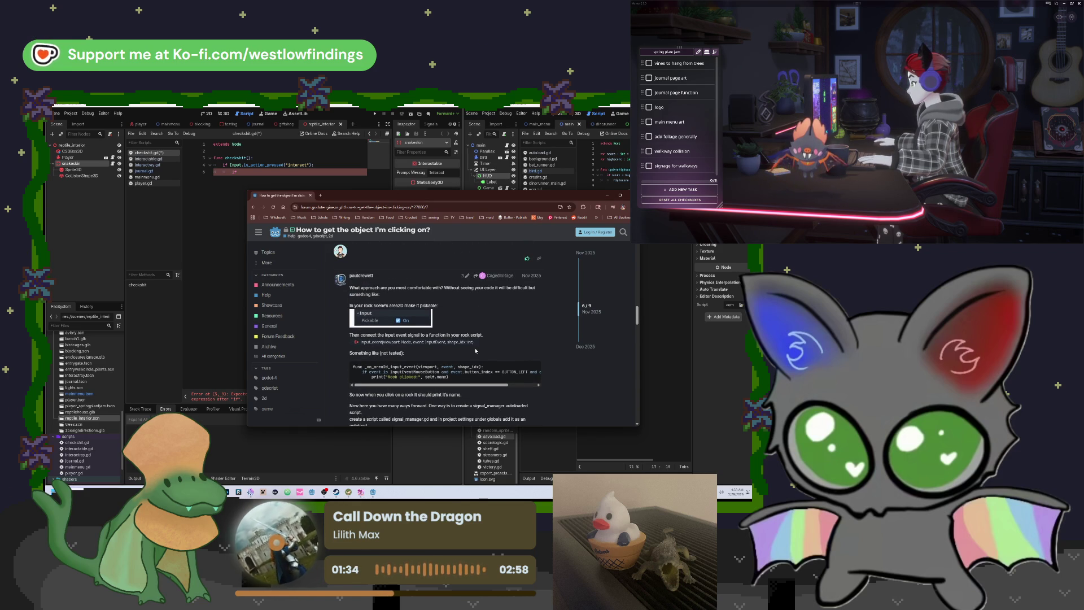
scroll(475, 350, up, 2)
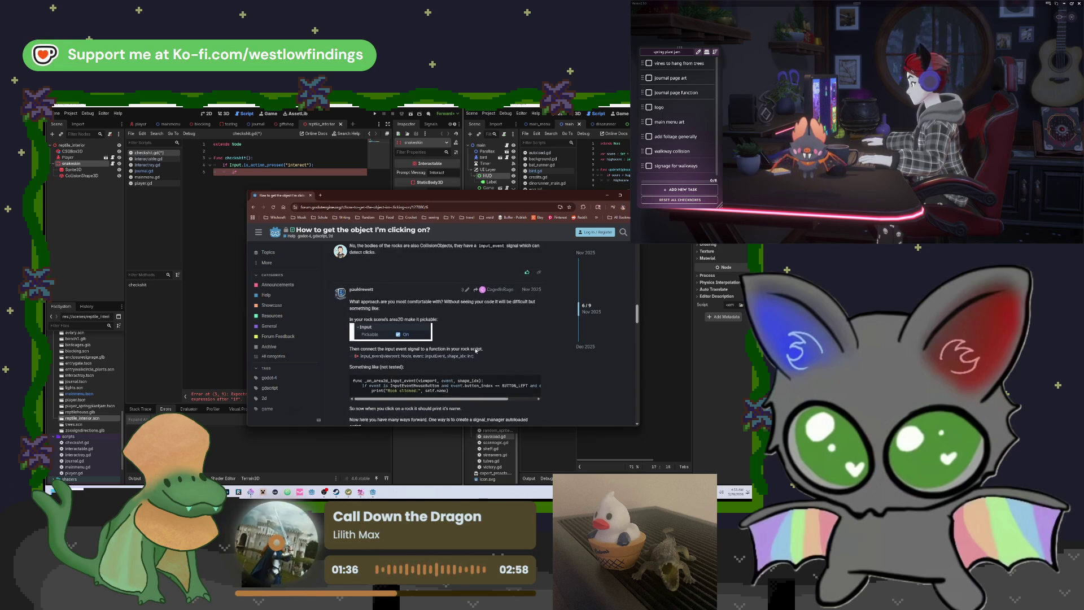
key(alt+Left)
scroll(483, 352, down, 5)
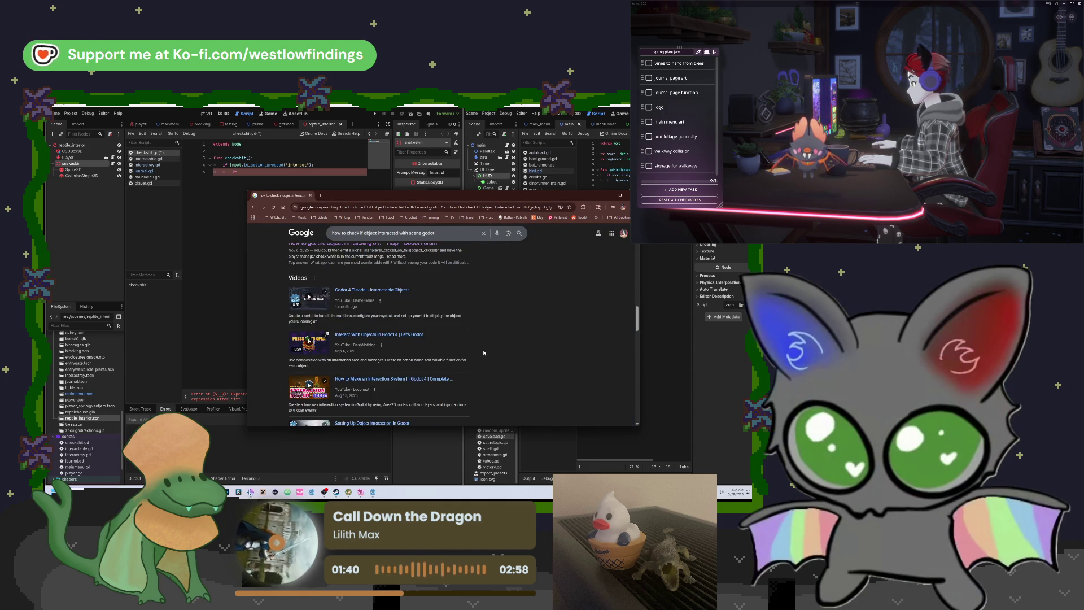
Open 'Godot 4 Tutorial - Interactable Objects', skip the ad, and read its expanded description.
click(394, 263)
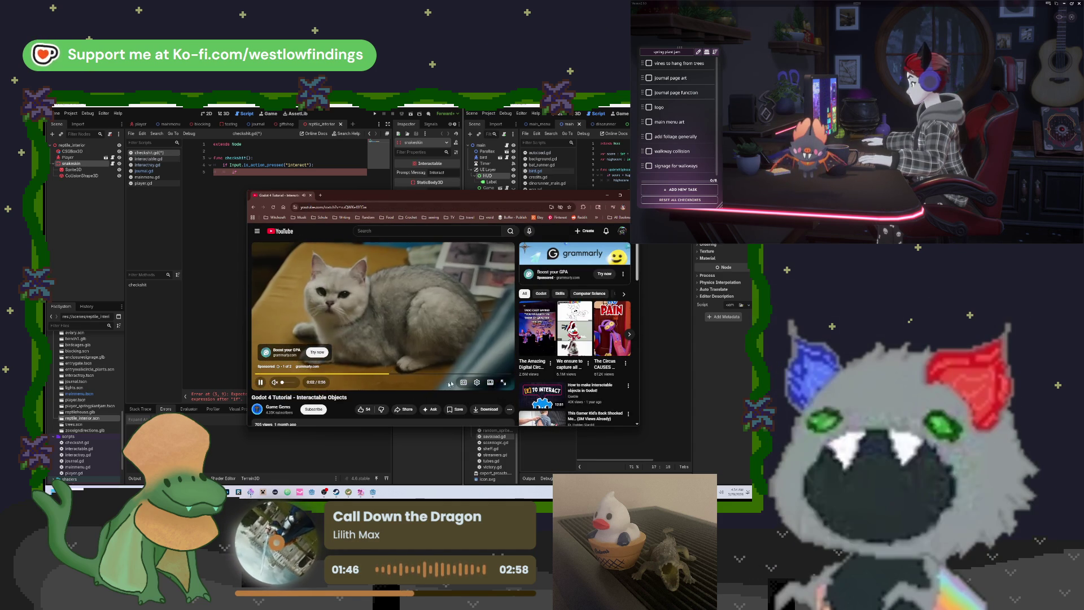
click(501, 366)
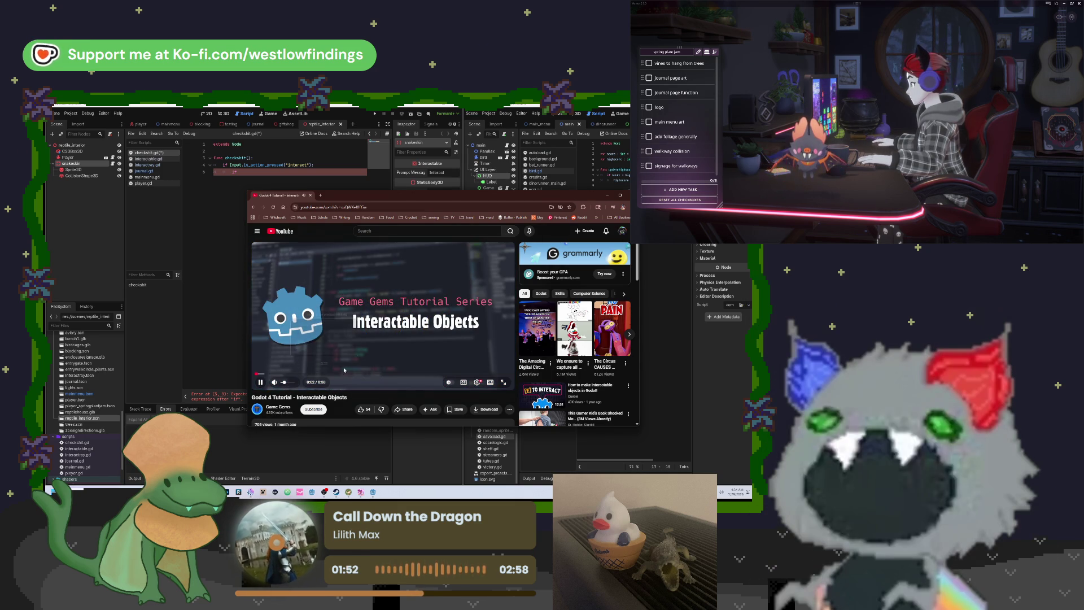
scroll(342, 395, down, 2)
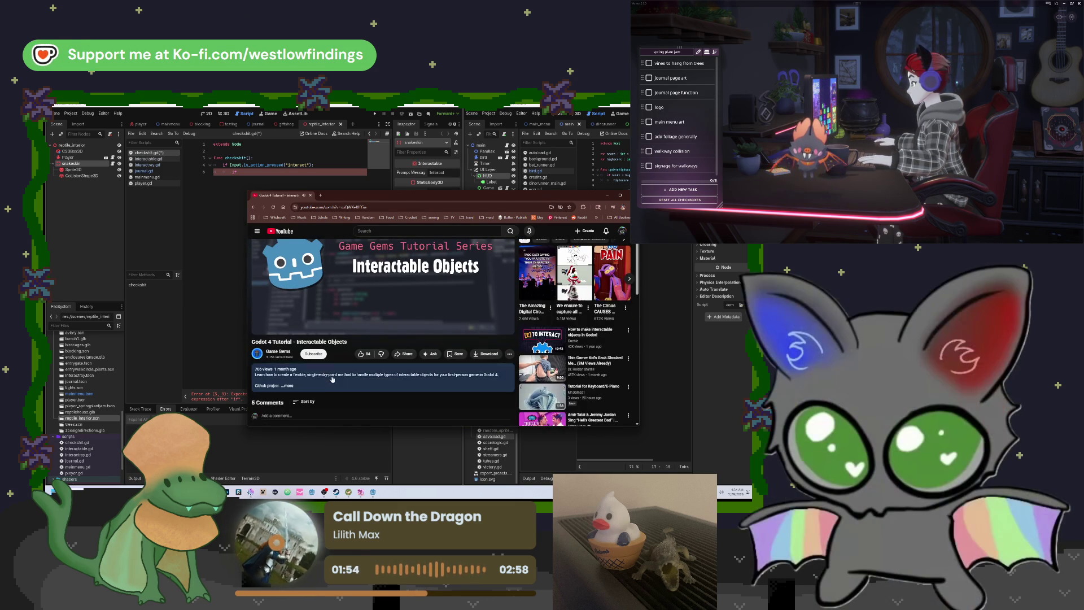
click(329, 384)
scroll(347, 395, down, 1)
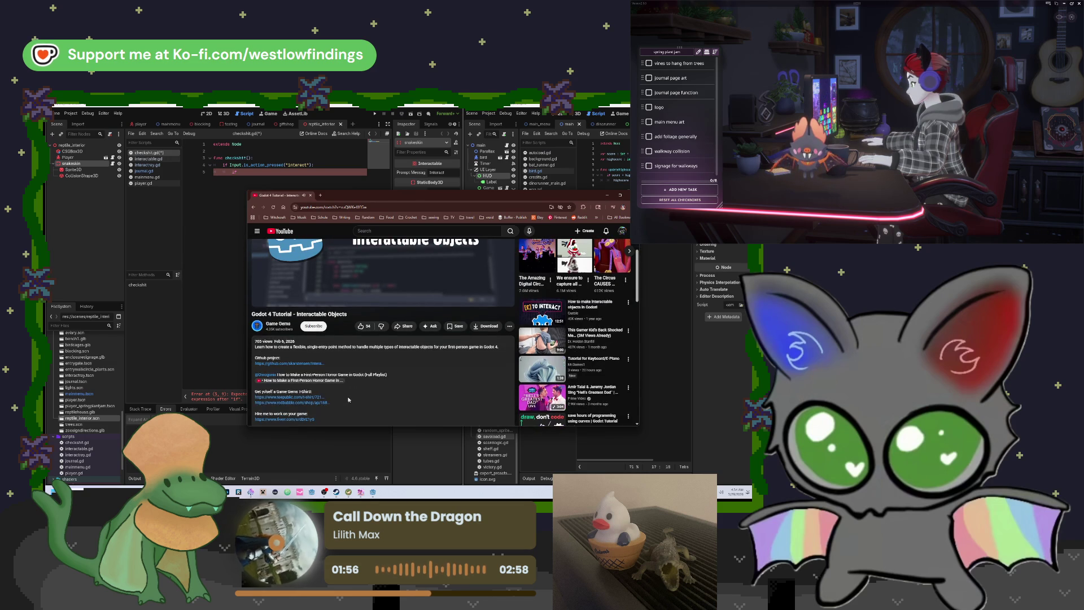
scroll(347, 395, down, 10)
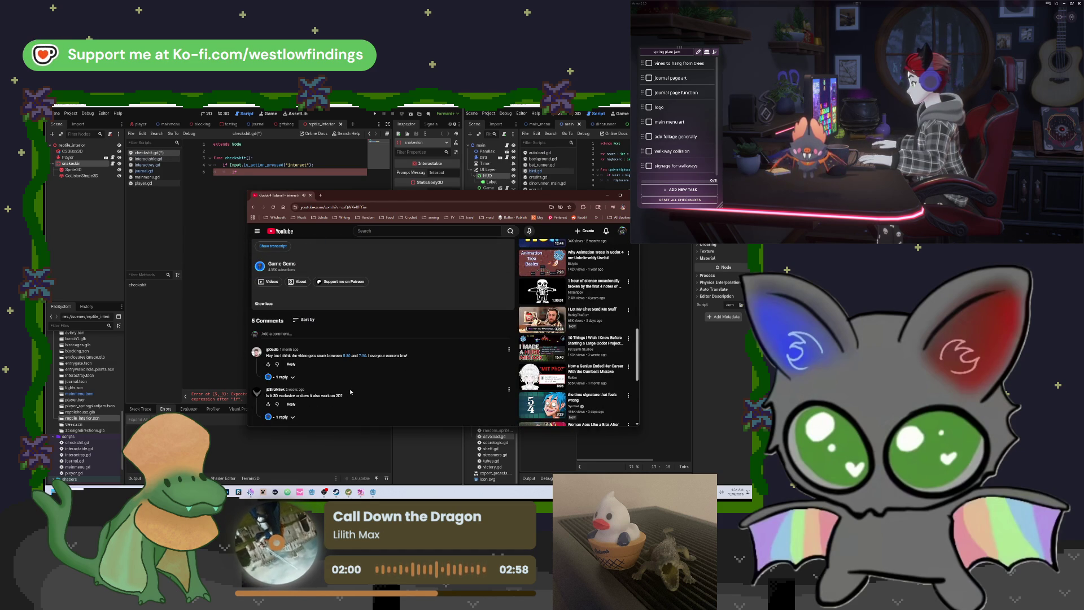
scroll(350, 391, up, 15)
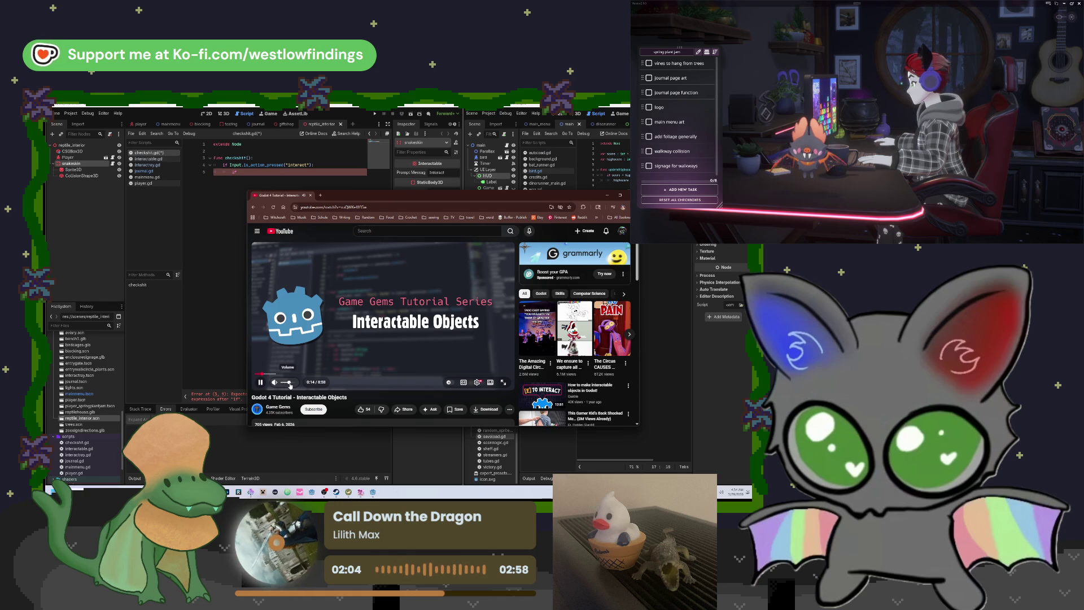
Seek the tutorial to its code part around 1:45 and widen the player.
click(312, 373)
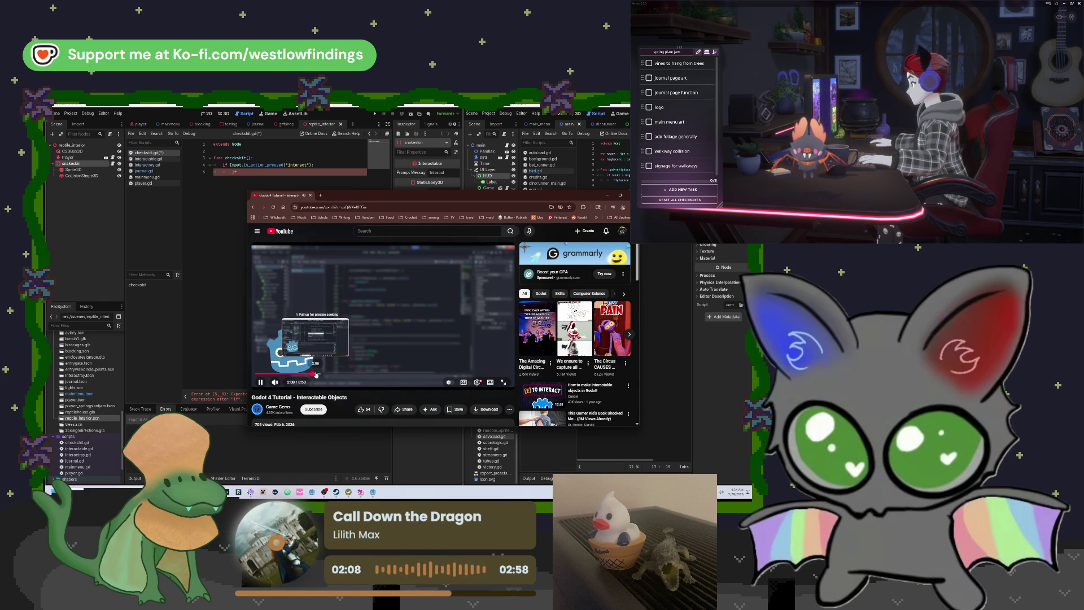
drag(314, 373, 303, 375)
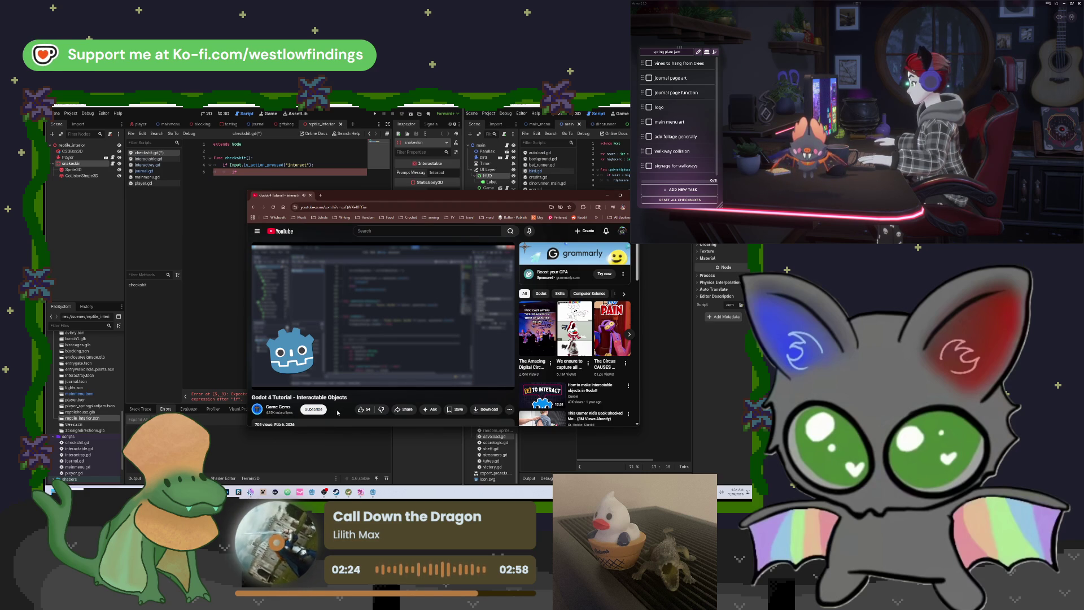
click(489, 383)
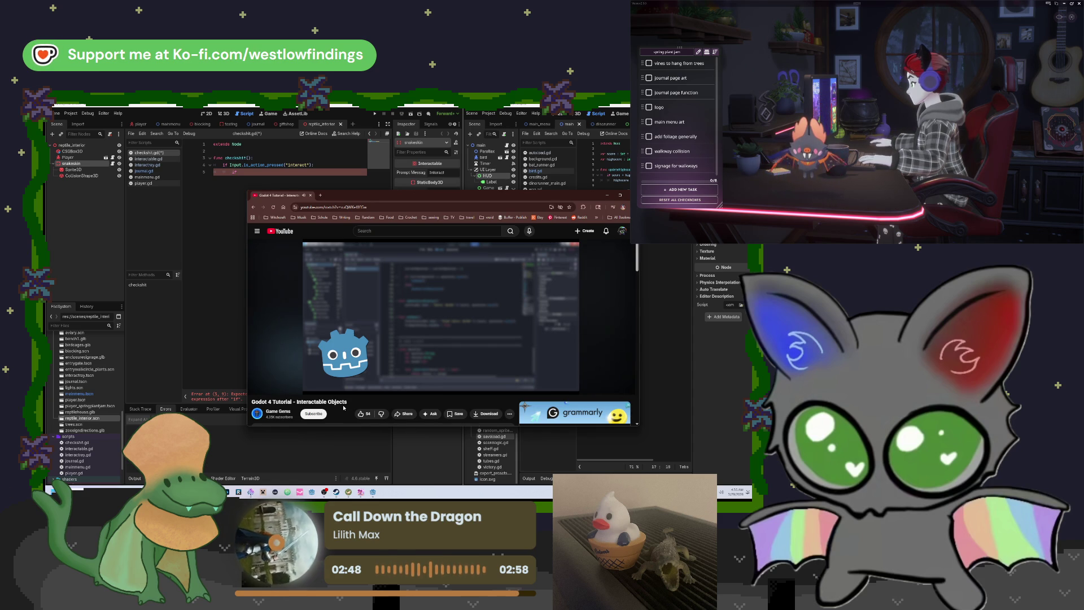
Skip forward through the Interactable Objects tutorial's code sections, then return to the Google results.
key(Right)
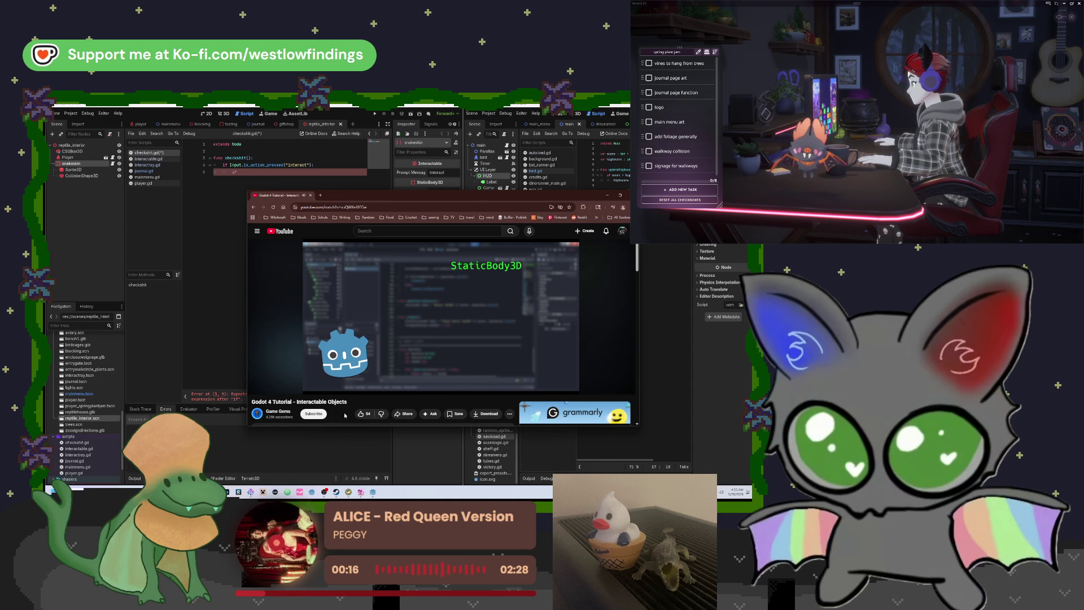
key(Right)
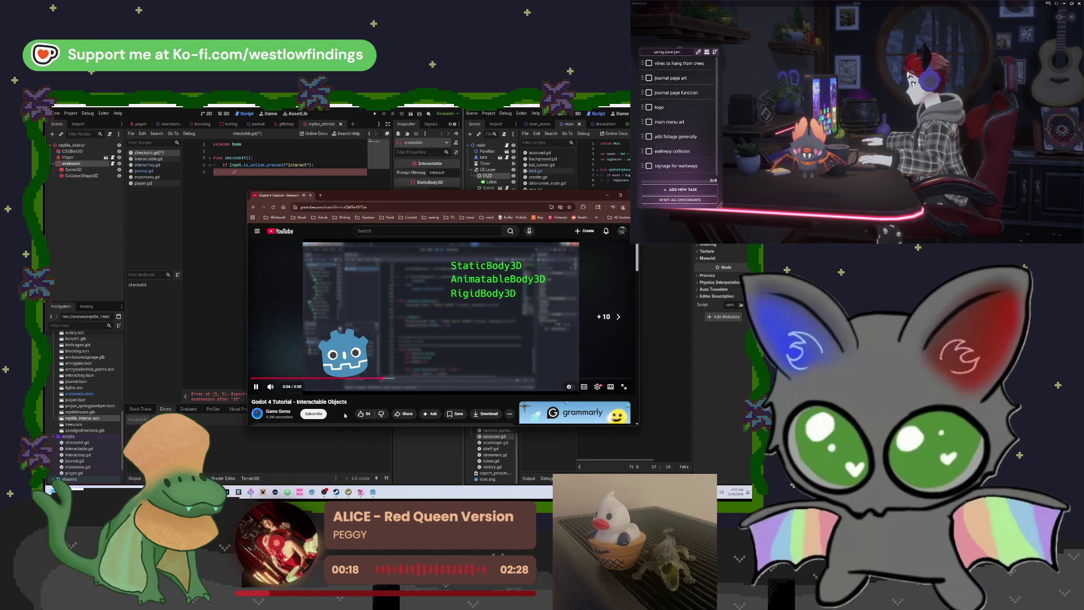
key(Right)
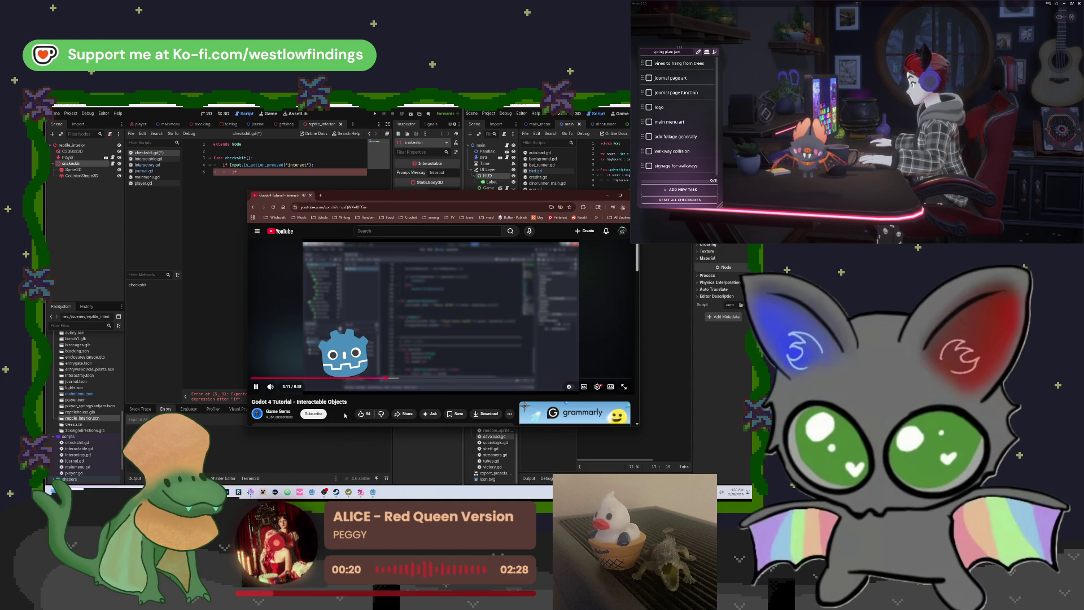
key(Right)
key(Right)
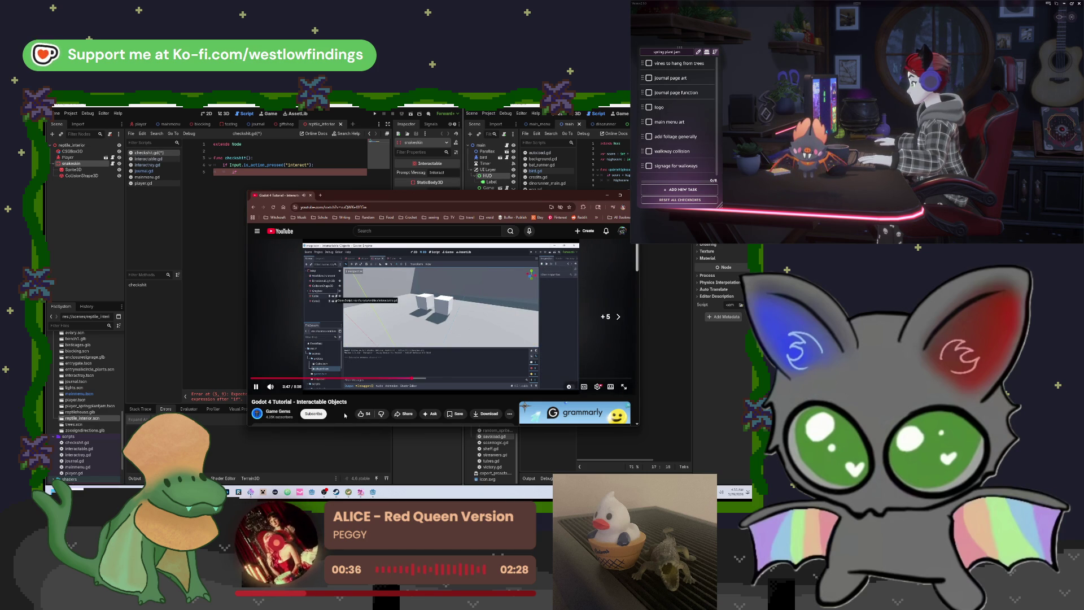
key(l)
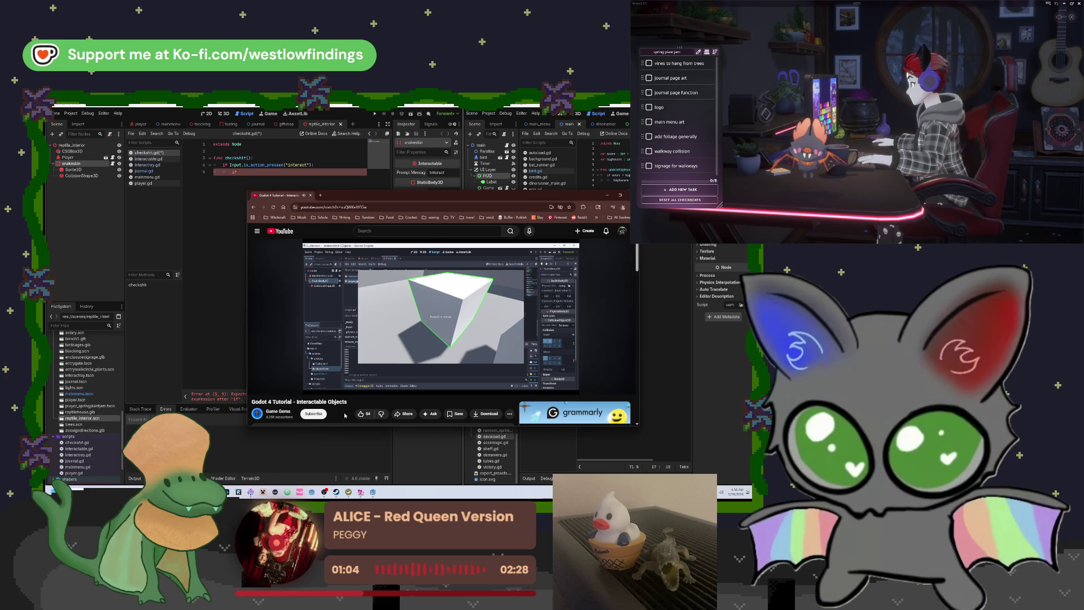
key(l)
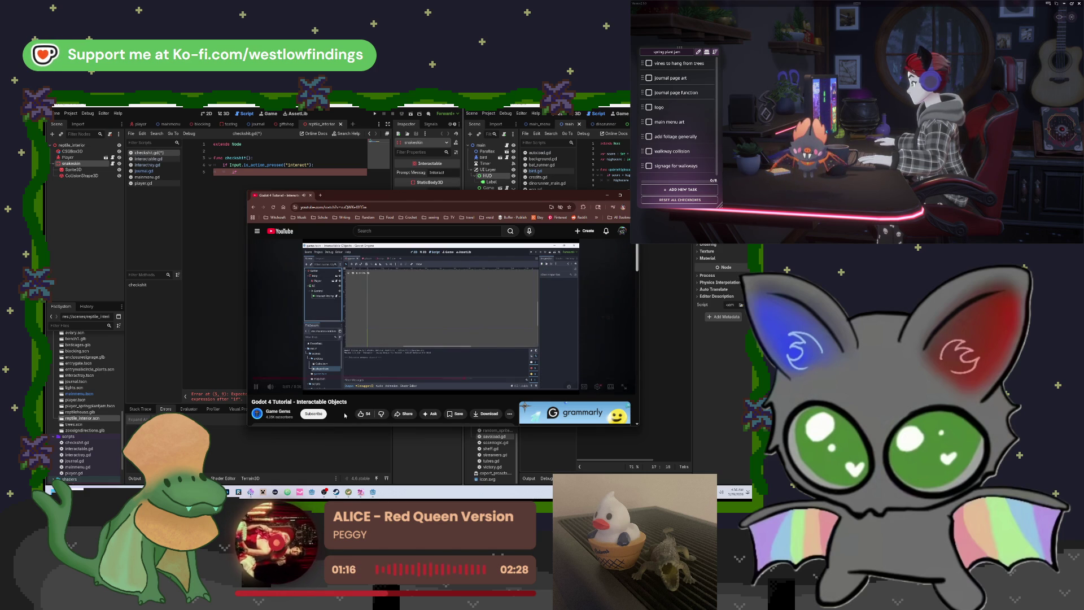
key(Right)
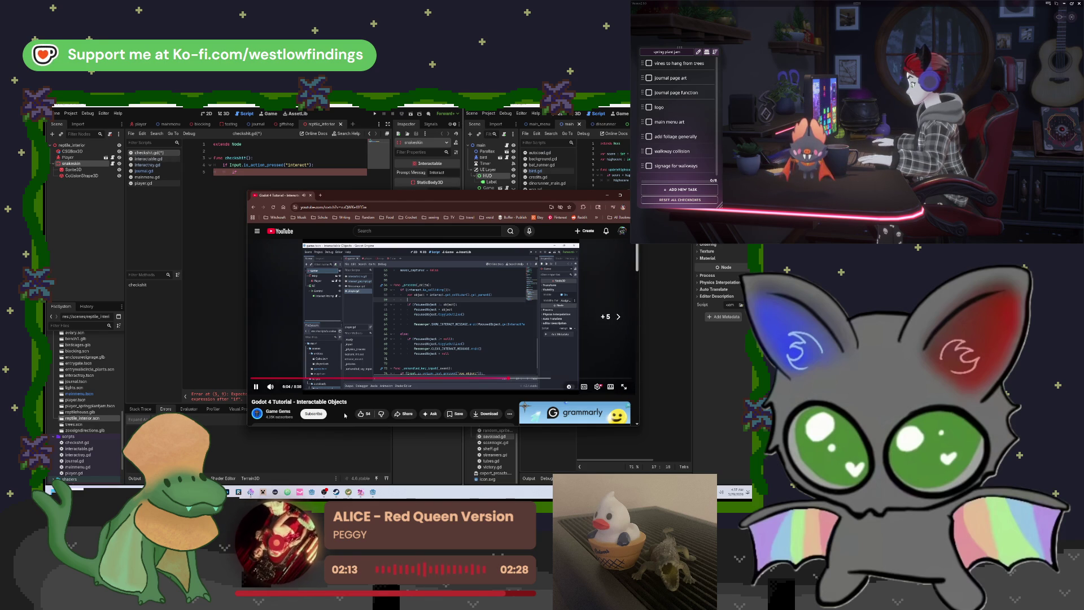
key(Right)
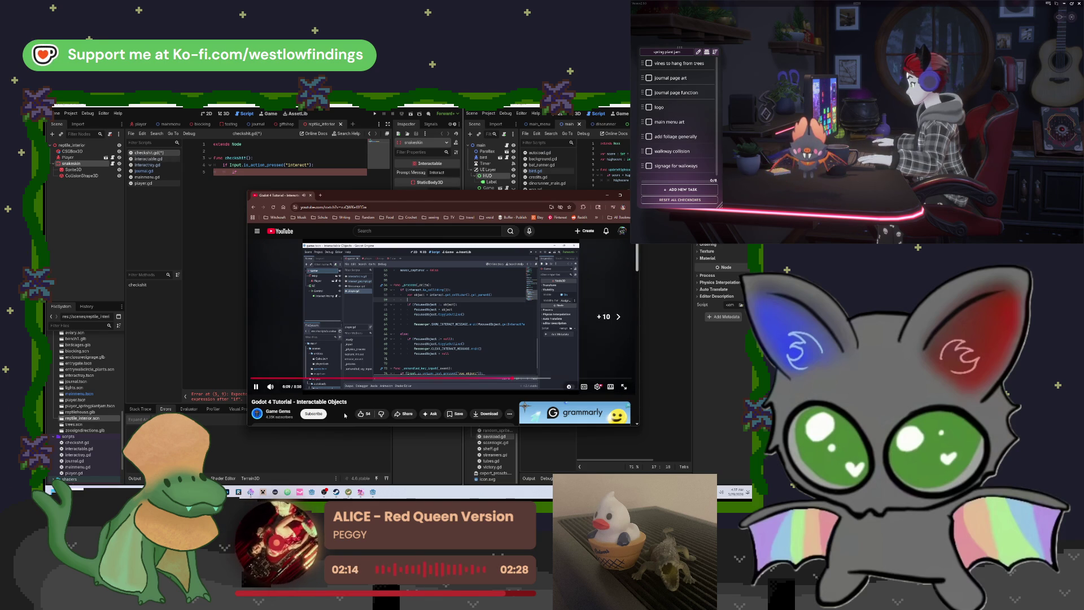
key(Right)
key(Right)
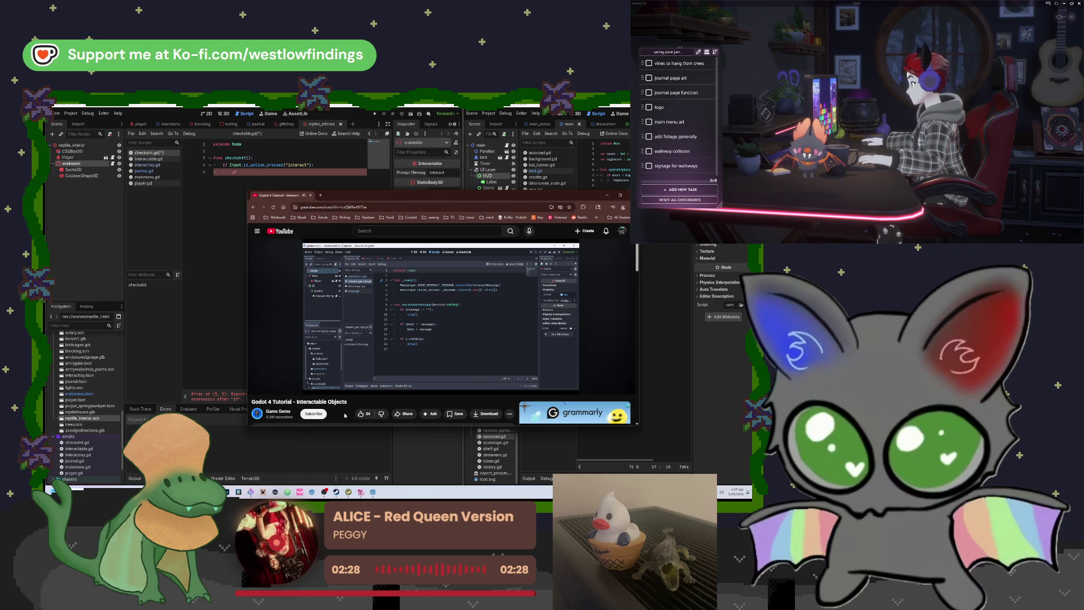
key(alt+Left)
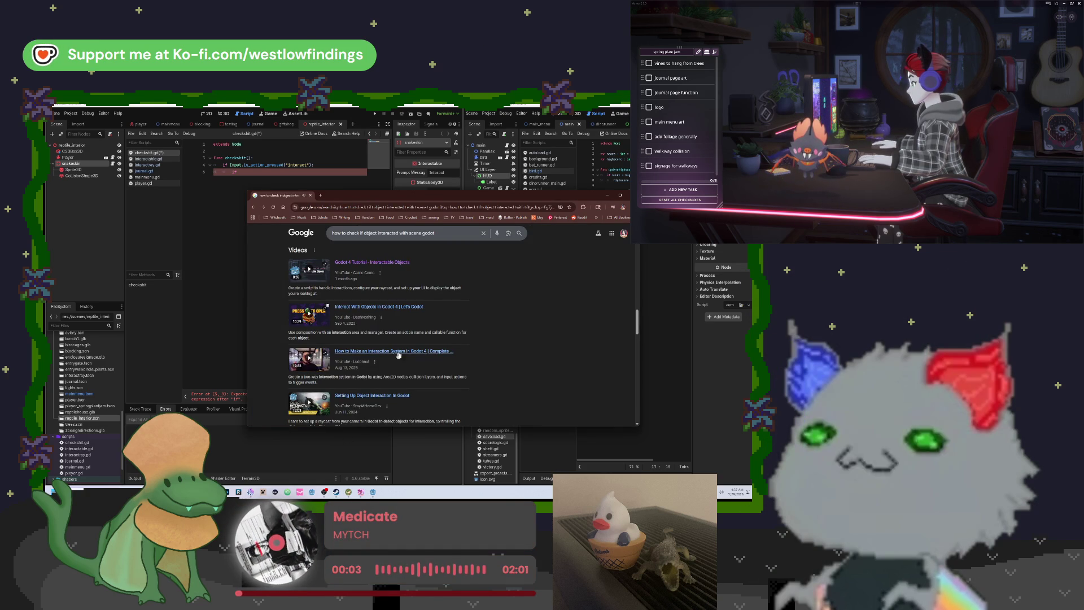
Scroll the object-interaction results, start refining the query, then dismiss the suggestions.
scroll(494, 358, down, 2)
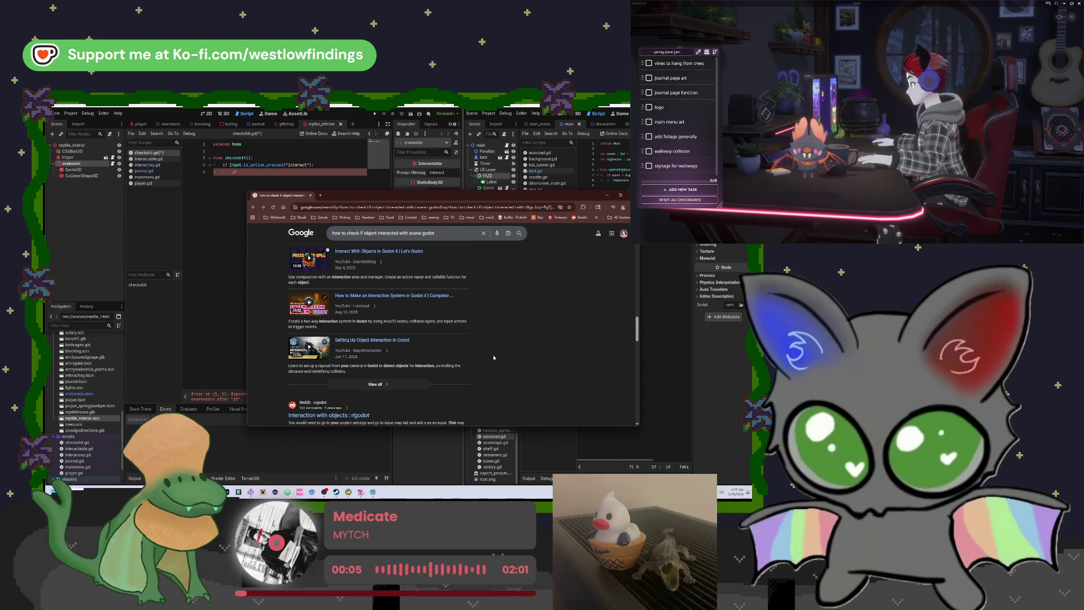
scroll(494, 357, down, 2)
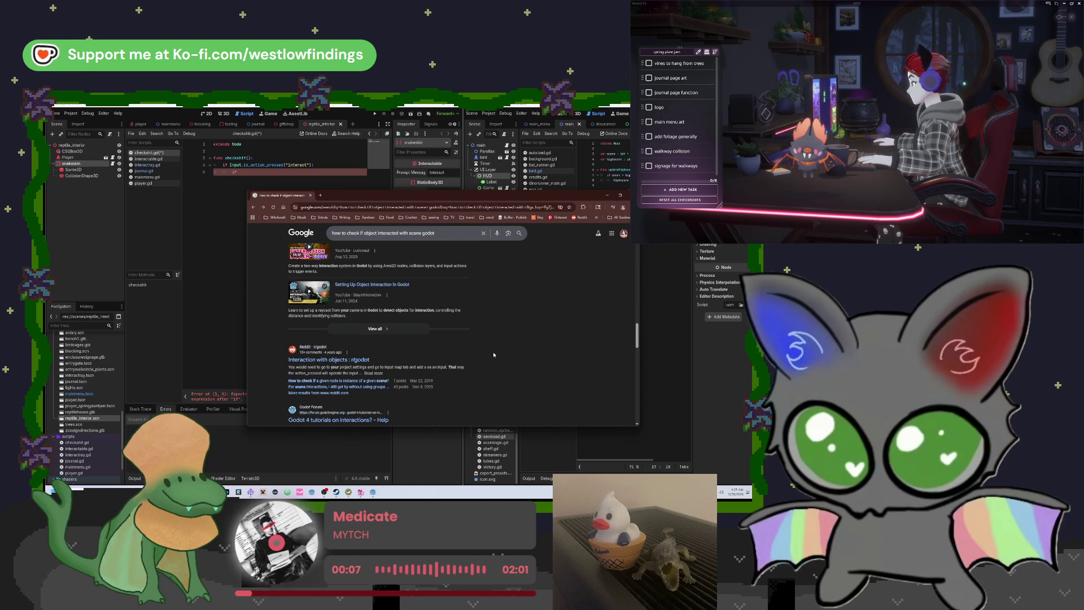
scroll(494, 354, down, 3)
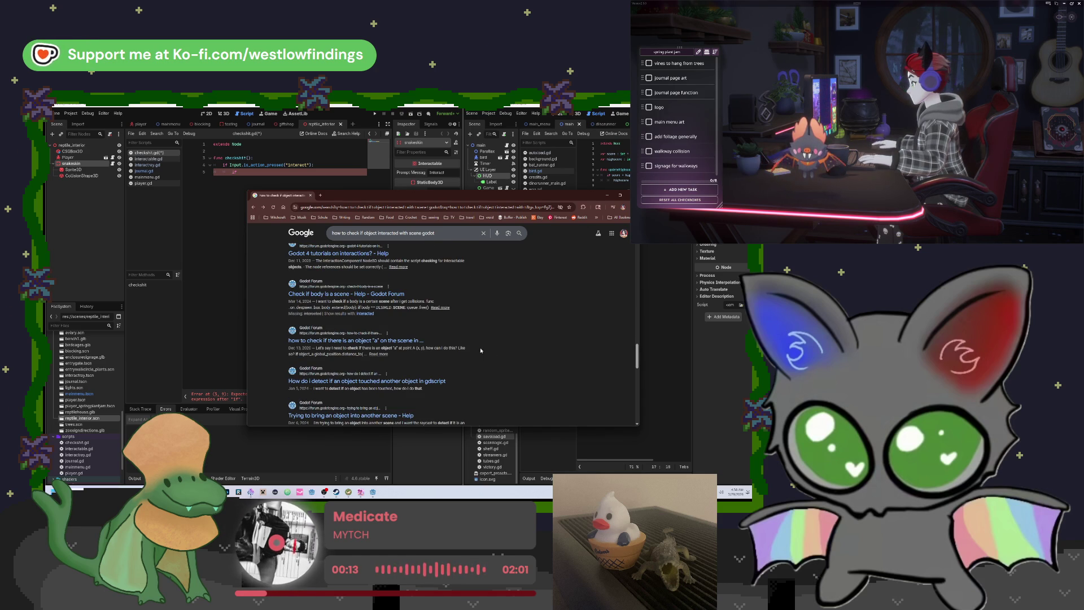
click(451, 231)
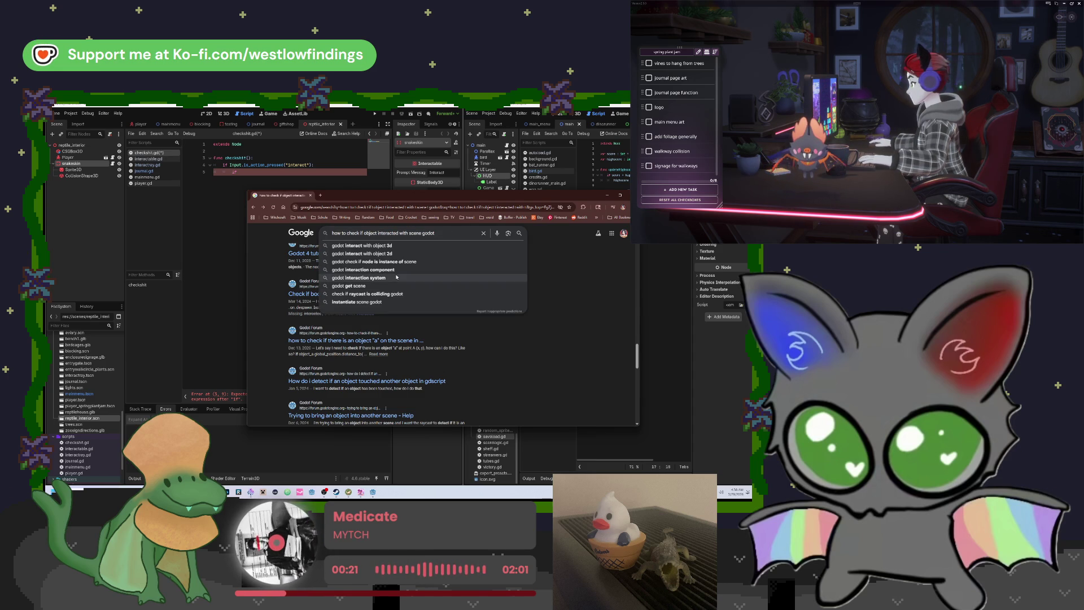
click(579, 317)
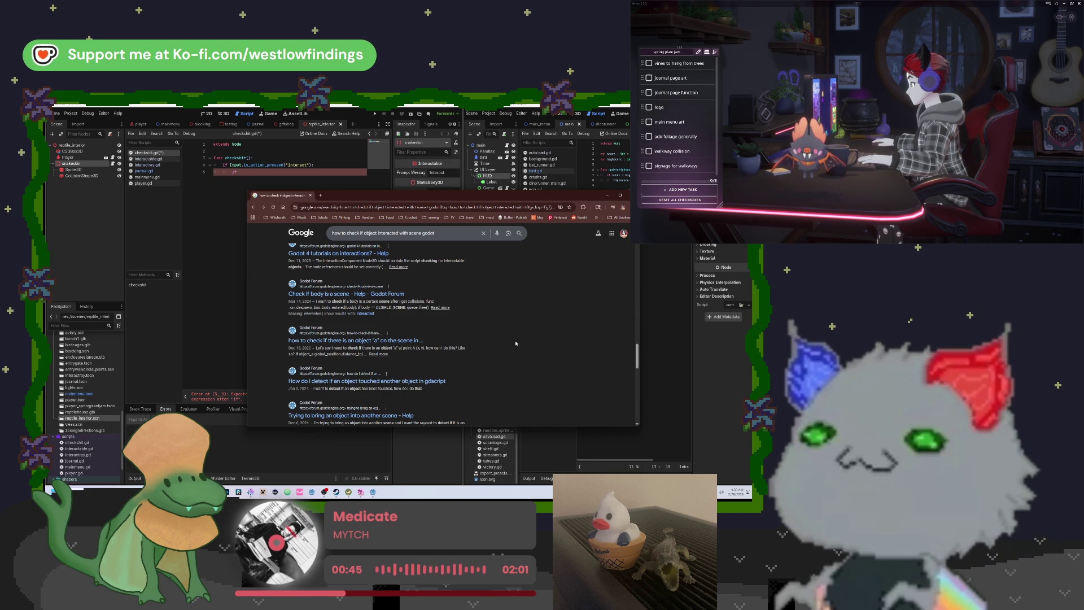
Review the remaining results and close the browser to return to Godot.
scroll(515, 342, down, 2)
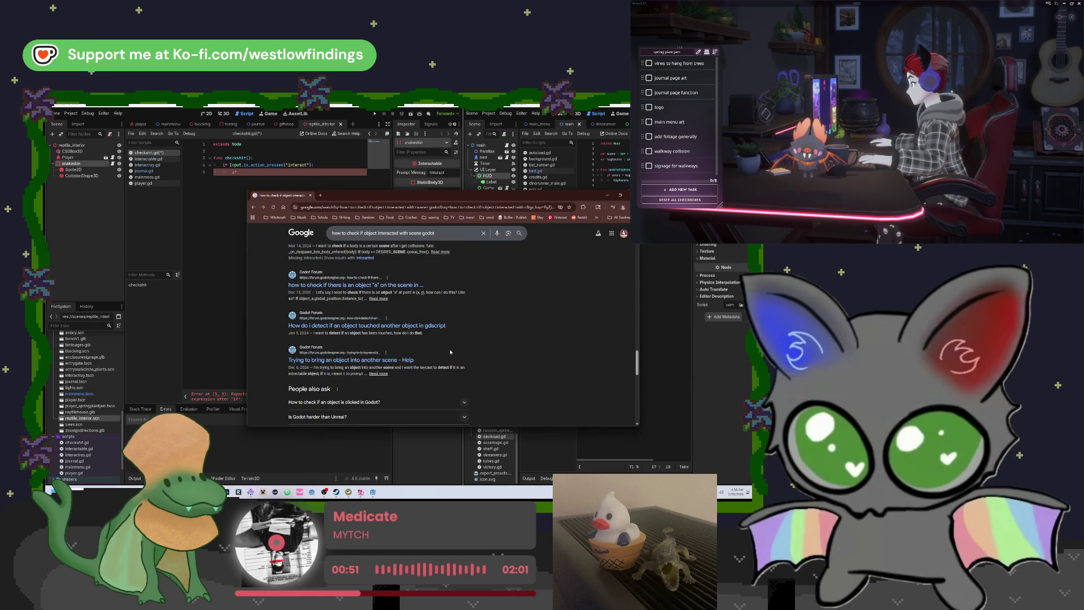
scroll(450, 351, down, 3)
scroll(450, 351, down, 2)
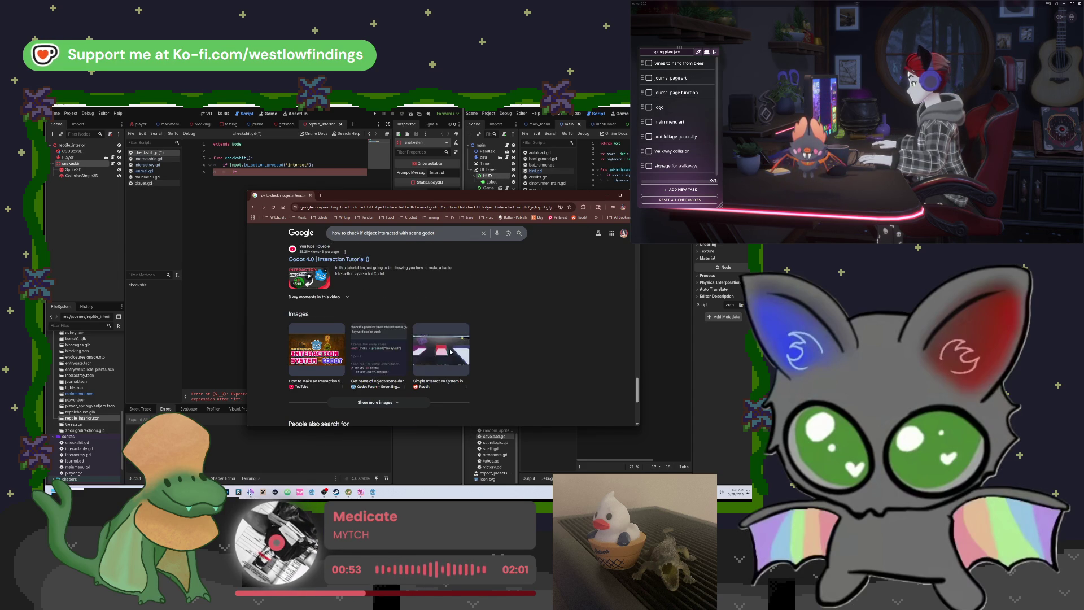
scroll(514, 374, up, 4)
scroll(513, 370, up, 5)
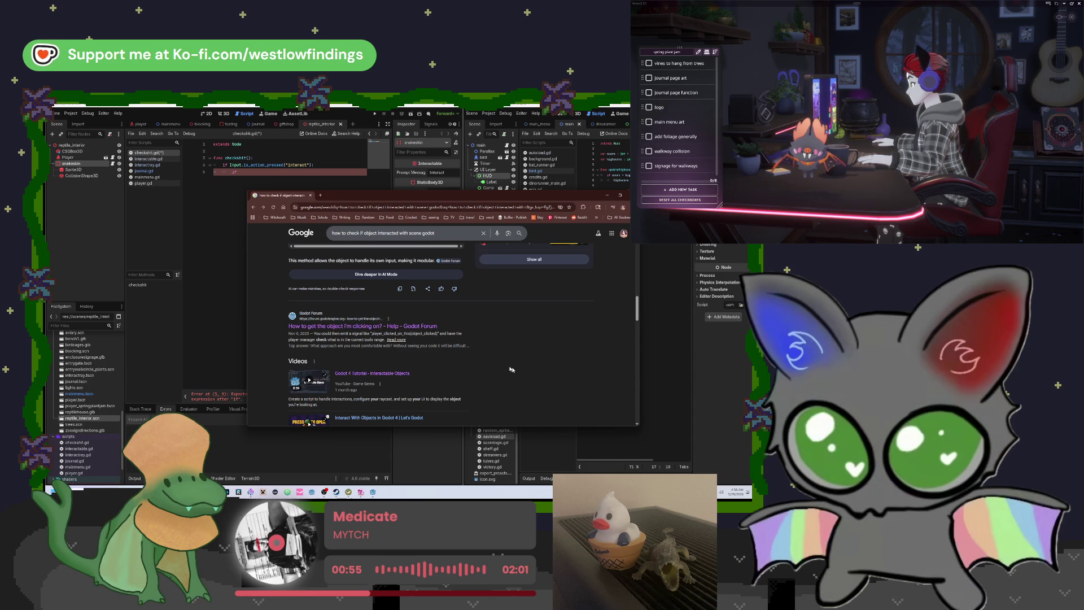
click(311, 195)
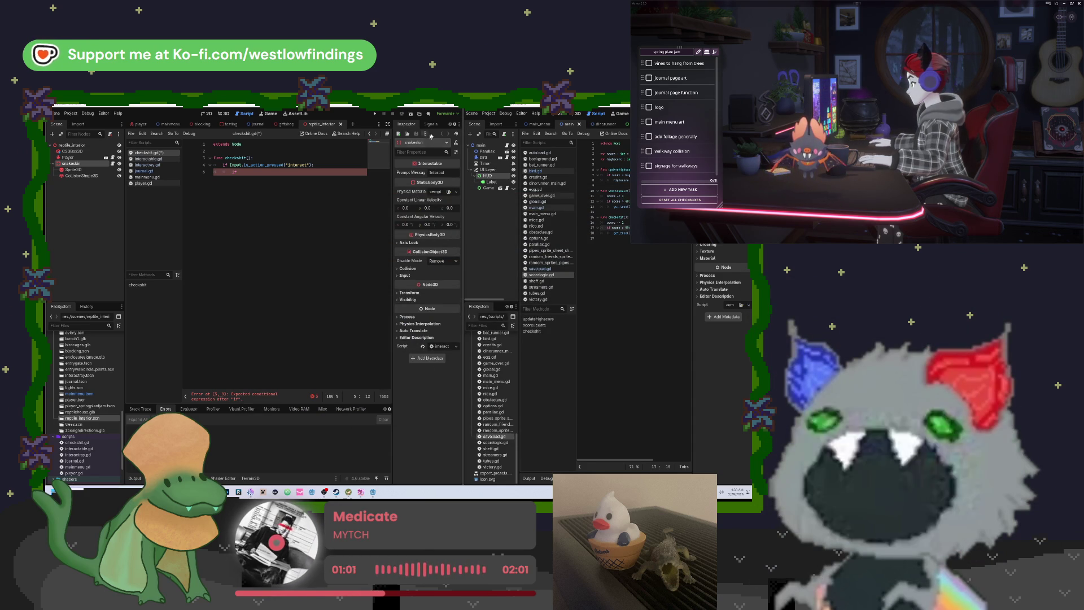
Maximize the Godot editor and switch to the 3D workspace.
double_click(443, 106)
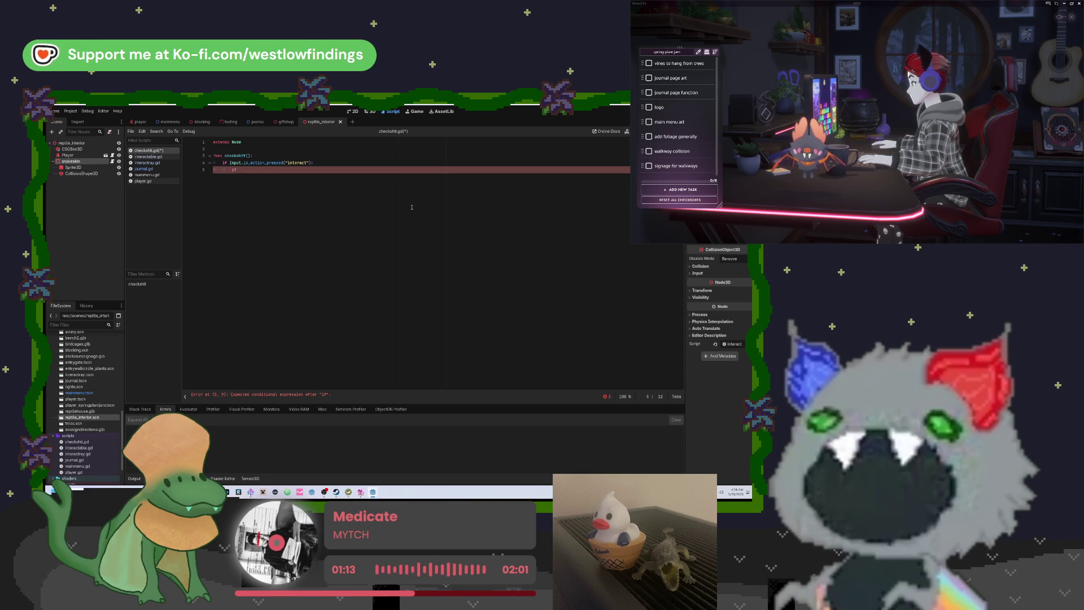
click(368, 113)
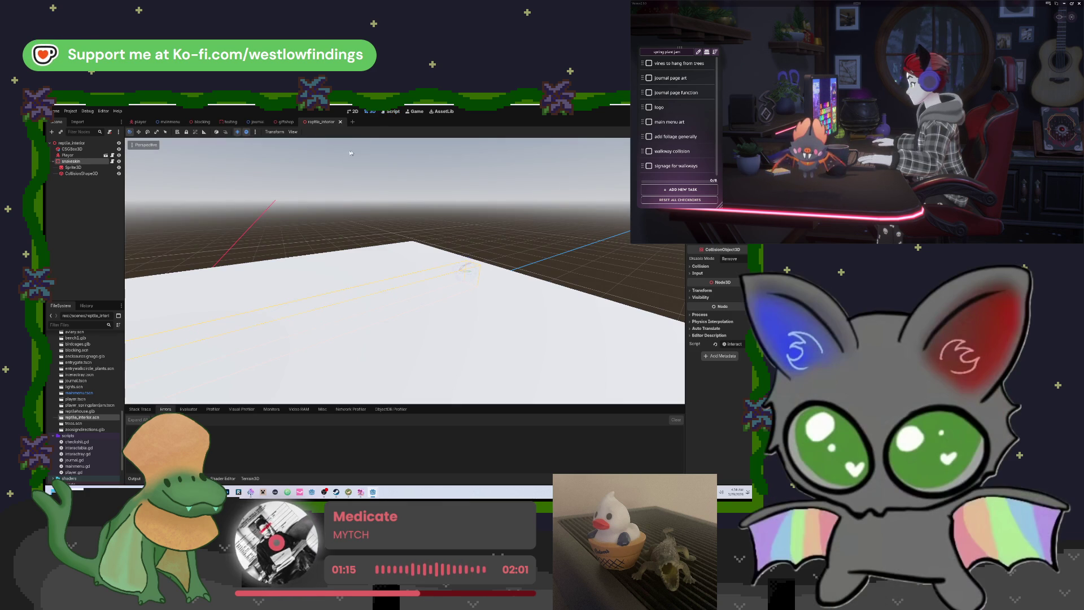
Open the blocking scene, fly along the park path, and run the game with F5.
mouse_move(407, 271)
mouse_down()
mouse_move(396, 265)
mouse_move(418, 282)
mouse_move(417, 237)
mouse_move(395, 293)
mouse_move(401, 271)
mouse_move(389, 260)
mouse_move(434, 261)
mouse_up()
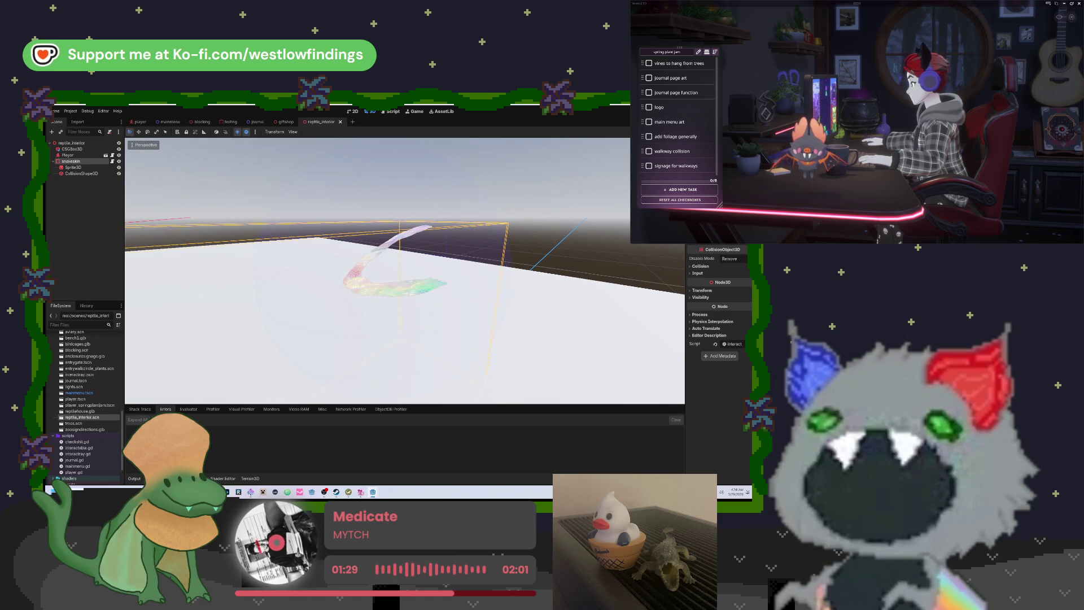
click(193, 124)
mouse_move(339, 223)
mouse_down()
mouse_move(356, 227)
mouse_move(316, 226)
mouse_move(344, 227)
mouse_move(330, 226)
mouse_up()
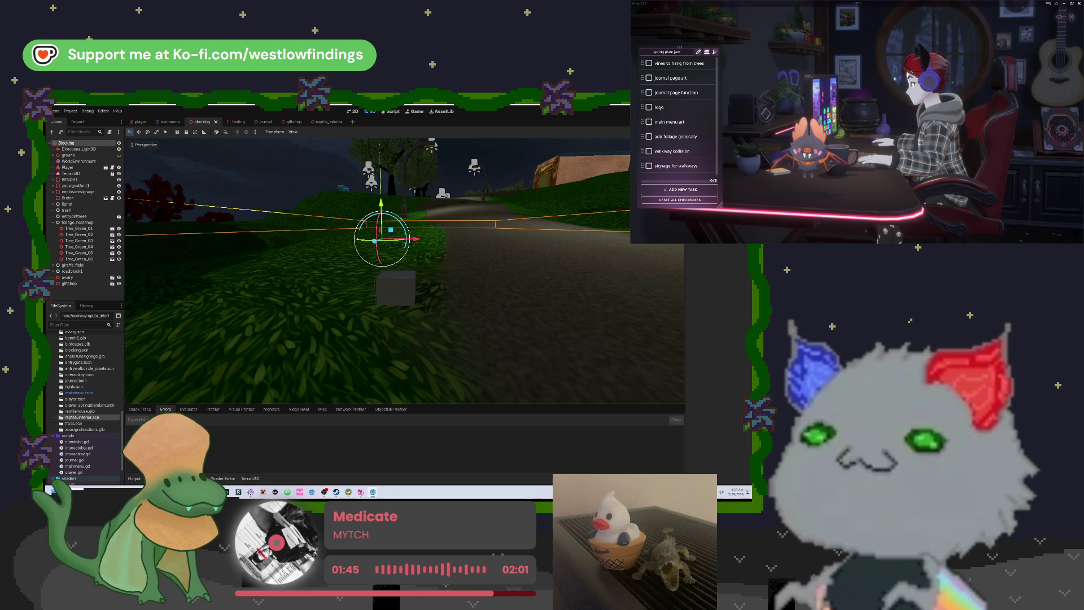
key(F5)
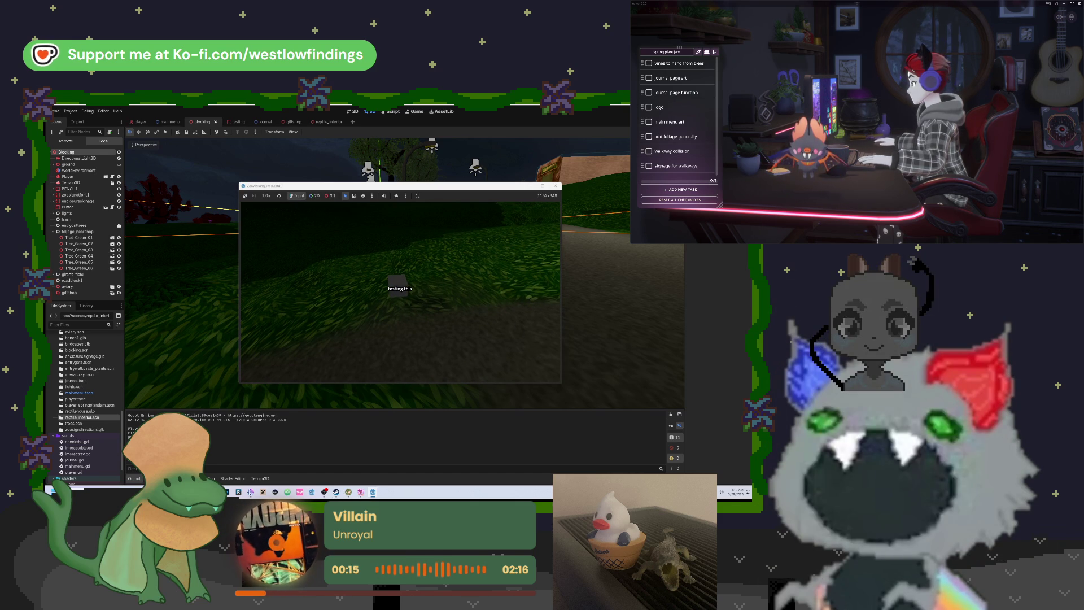
Stop the running game, look around the blocking park scene, then open the journal scene.
key(F8)
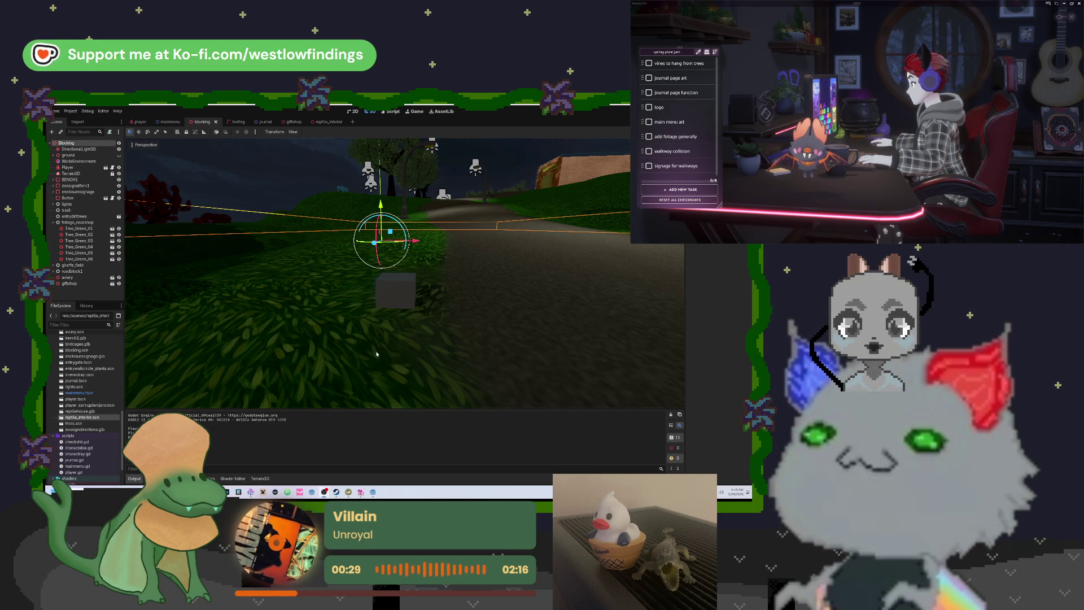
mouse_move(411, 319)
mouse_down()
mouse_move(378, 320)
mouse_move(514, 302)
mouse_move(441, 316)
mouse_move(455, 305)
mouse_up()
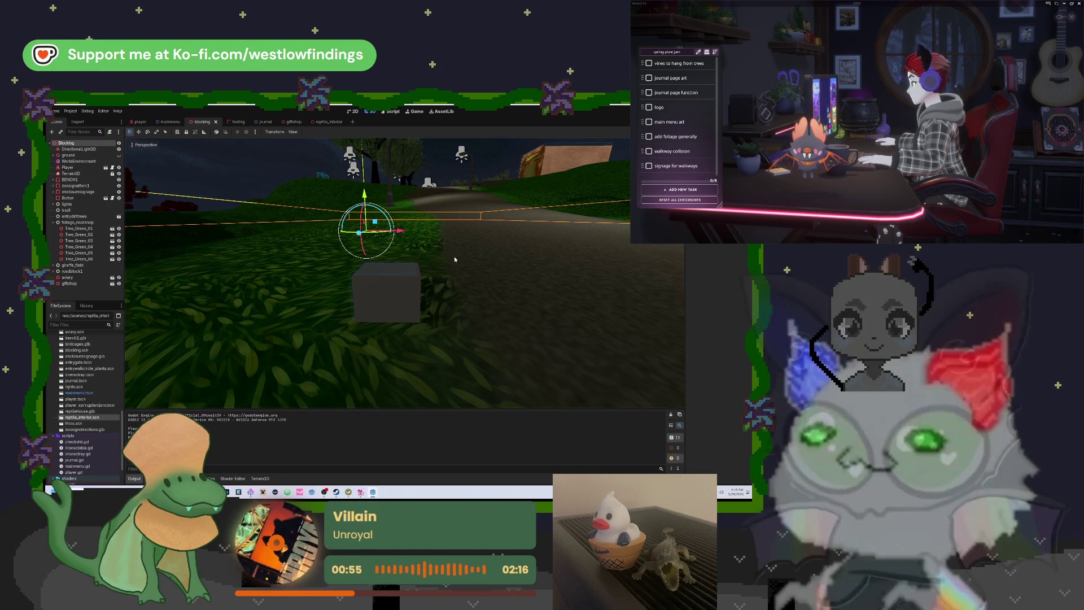
right_click(453, 280)
right_click(455, 244)
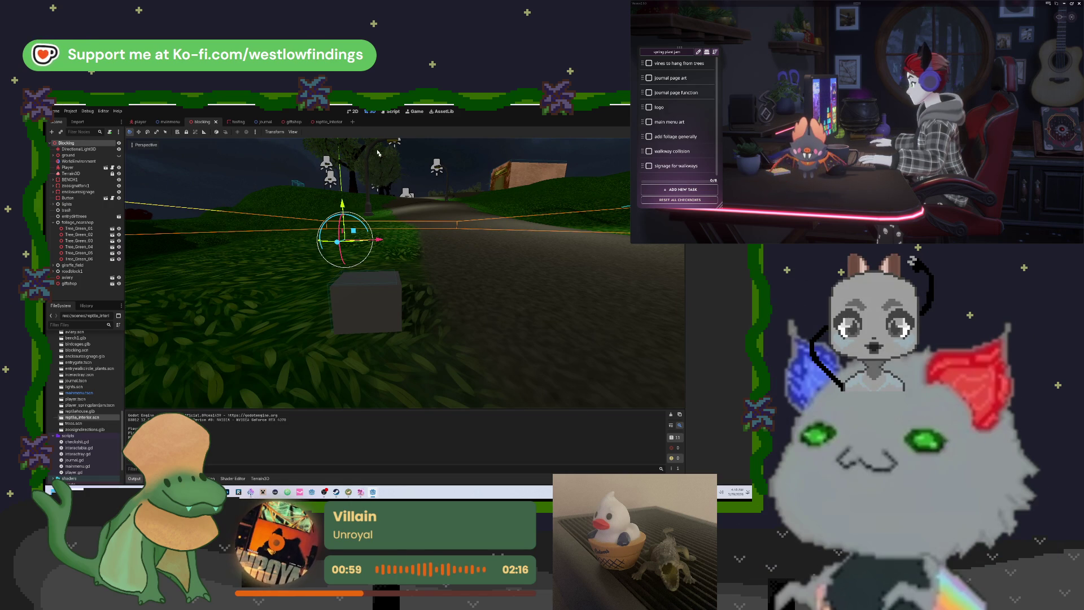
click(257, 122)
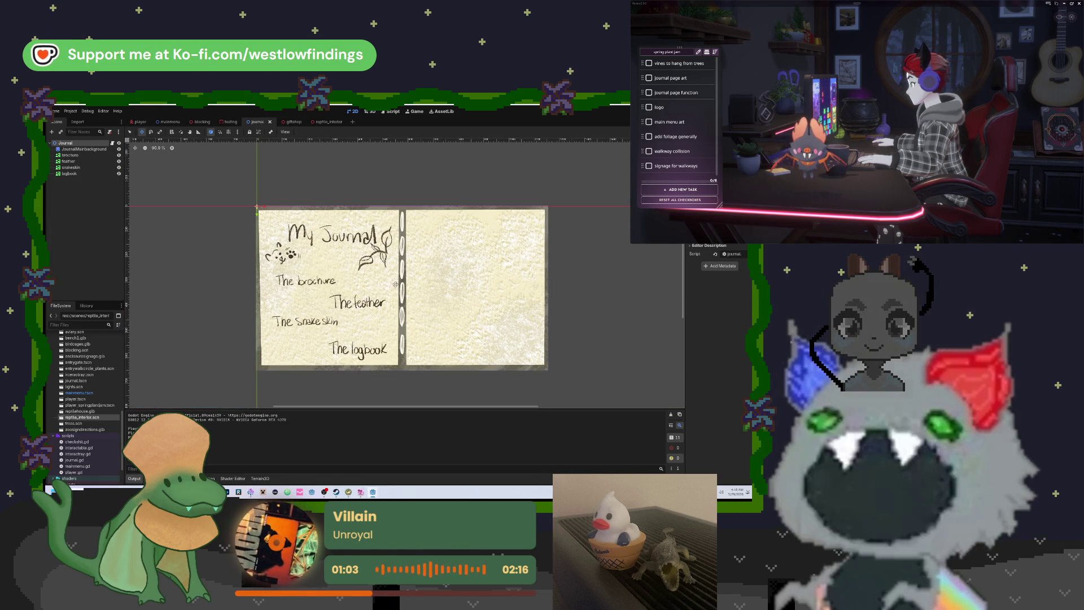
scroll(415, 288, up, 1)
scroll(382, 253, up, 2)
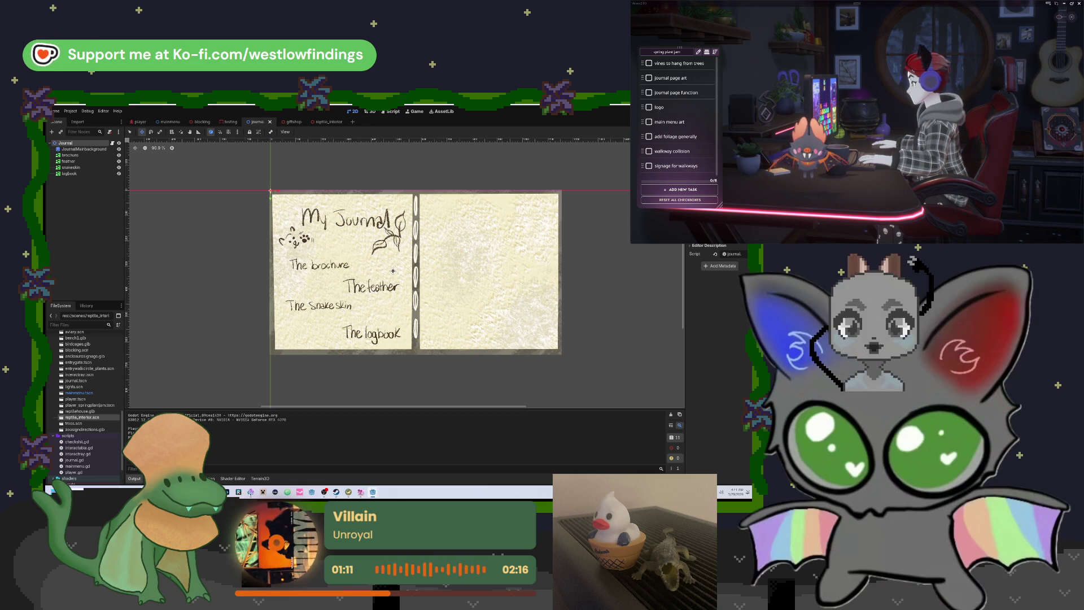
scroll(398, 278, left, 2)
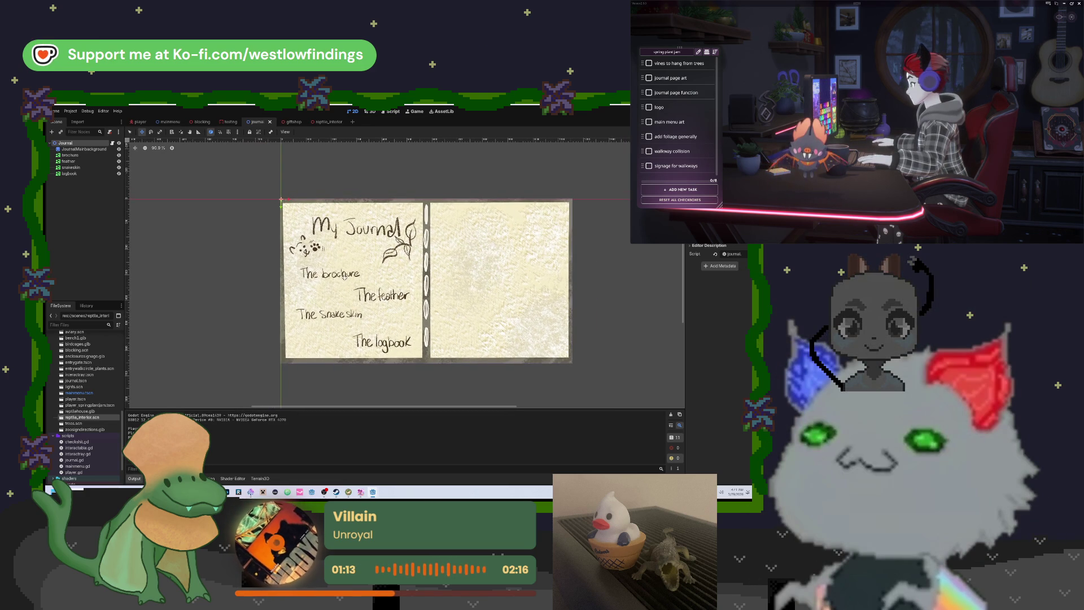
scroll(367, 247, up, 4)
scroll(398, 302, up, 7)
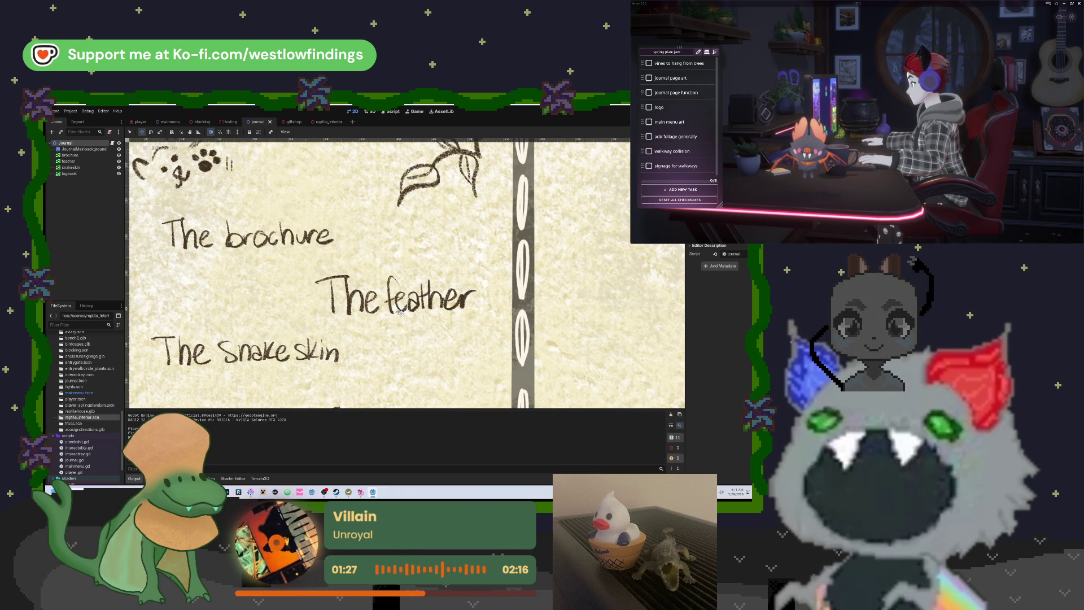
scroll(423, 316, down, 2)
scroll(423, 316, down, 4)
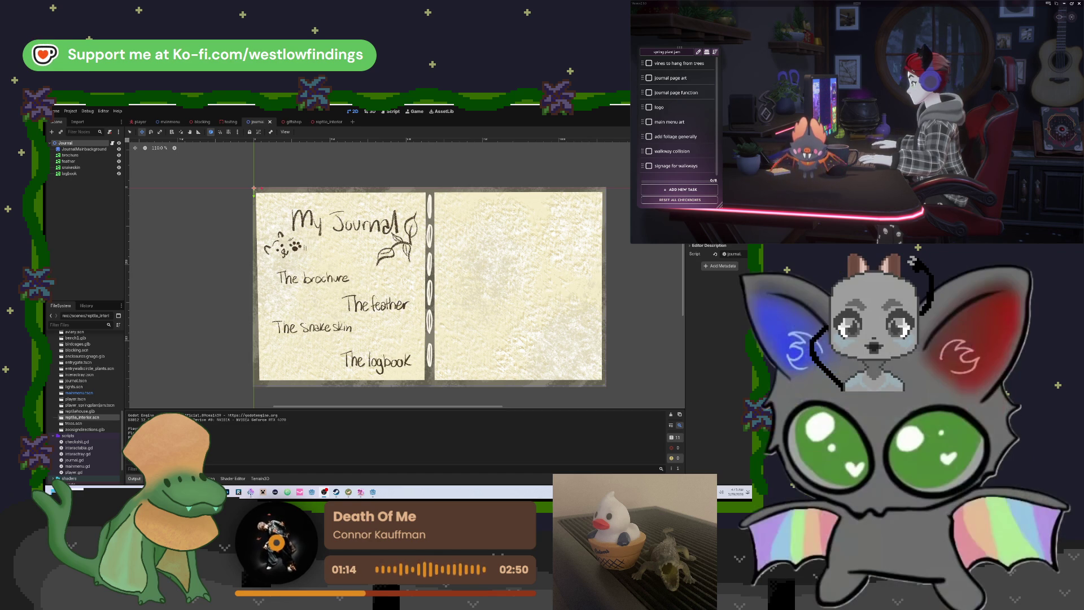
key(F5)
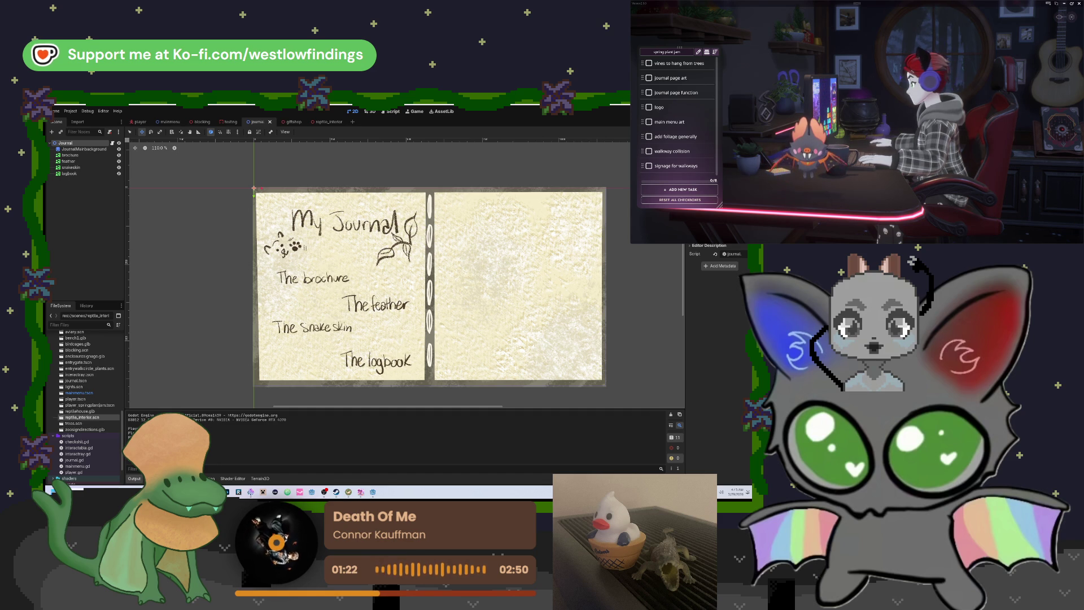
Open checkbit.gd and inspect the unfinished if Input.is_action_pressed("interact") check on line 5.
click(394, 112)
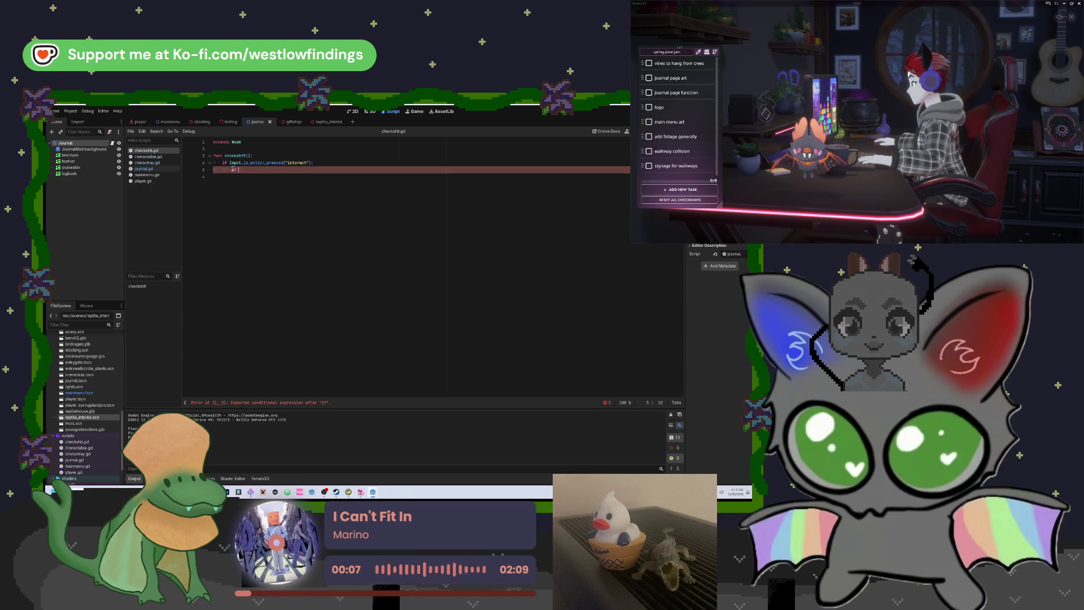
drag(247, 171, 221, 165)
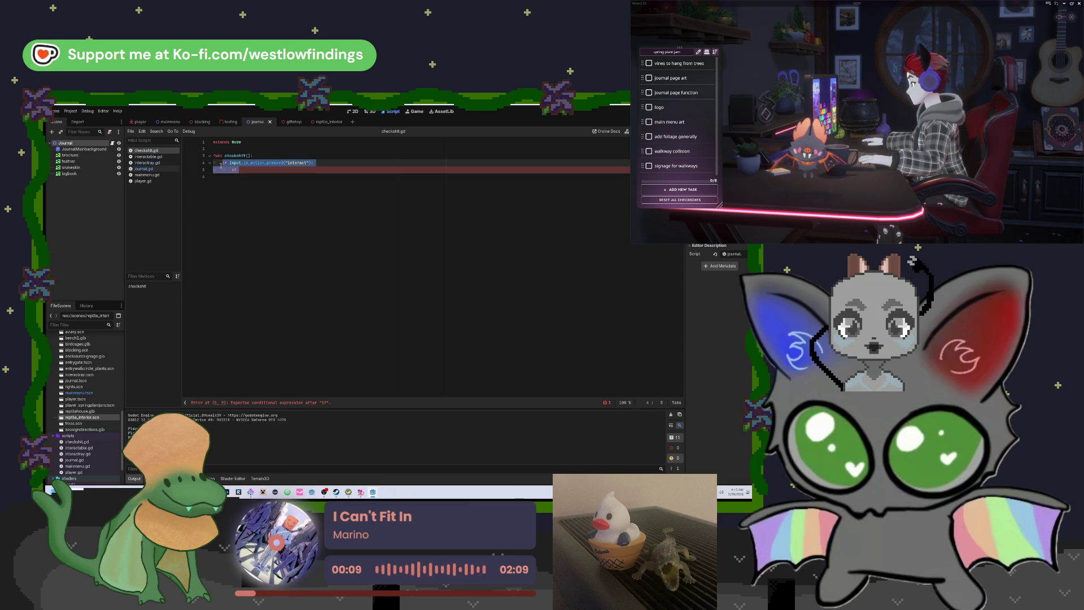
key(Right)
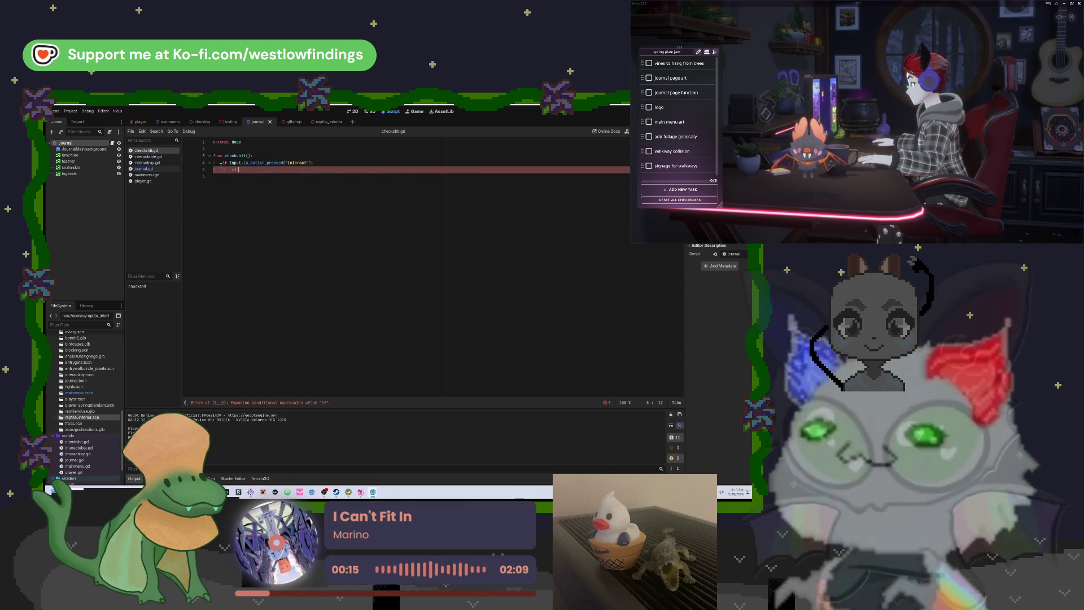
Select lines 2–5 of checkbit.gd and delete the unfinished checkbit function.
shift+click(201, 160)
shift+click(204, 150)
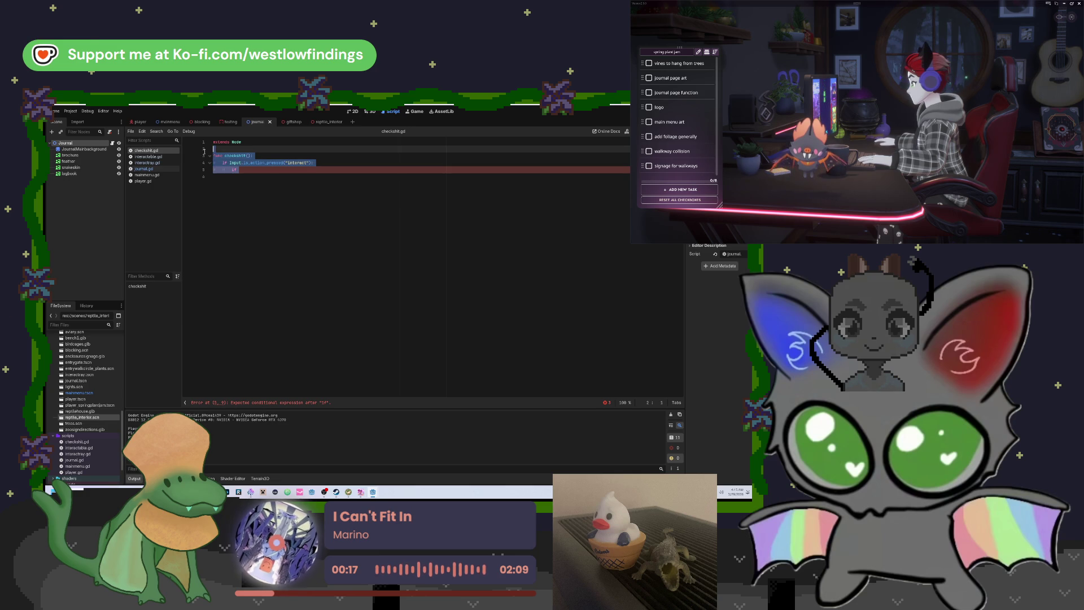
key(BackSpace)
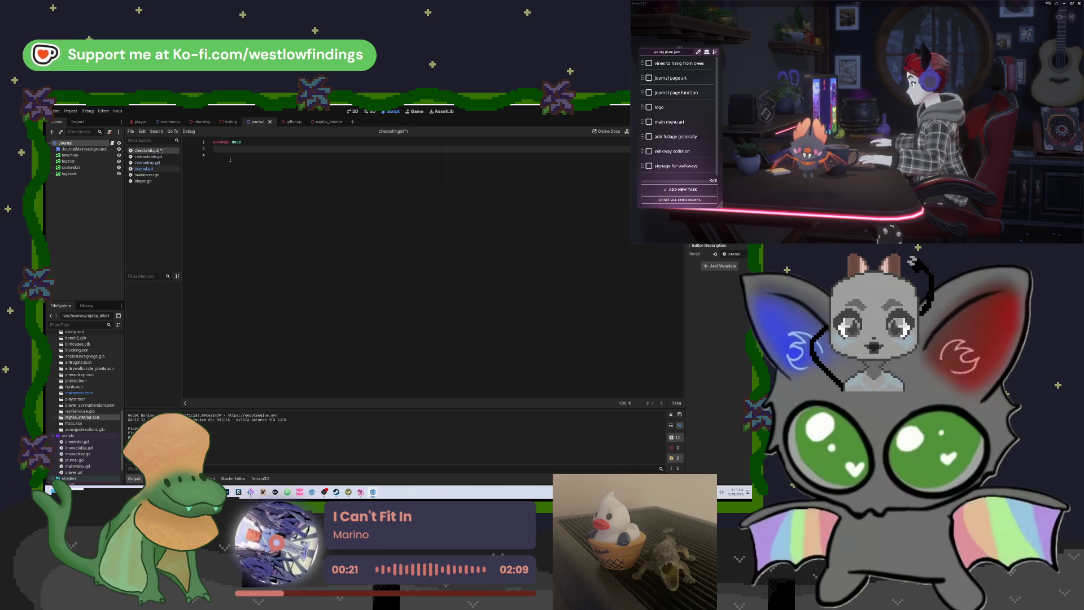
click(229, 160)
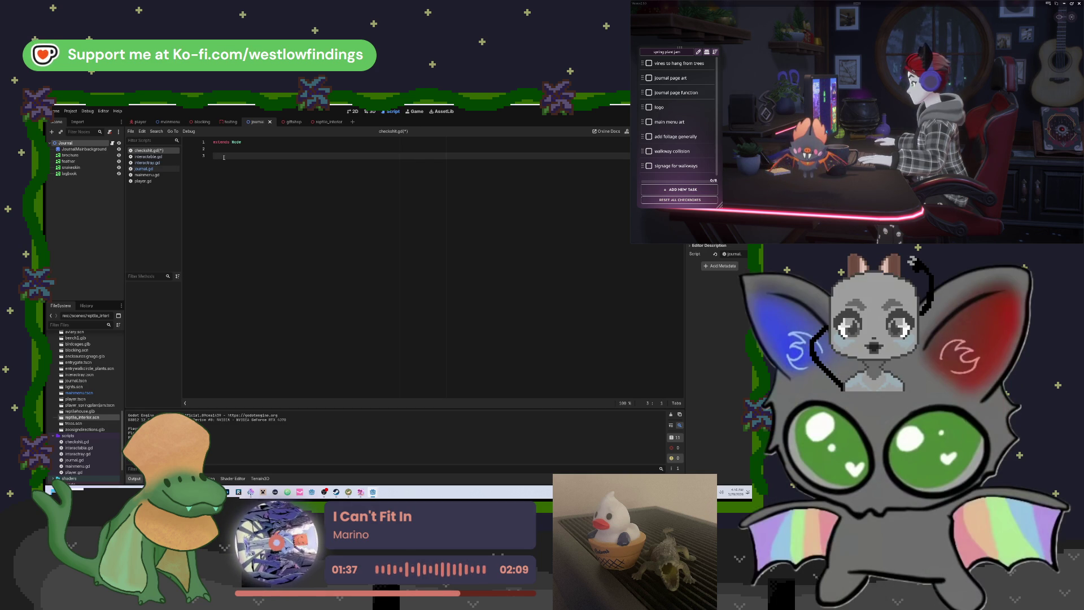
Declare var feather_interacted on line 3 of checkbit.gd.
text(var)
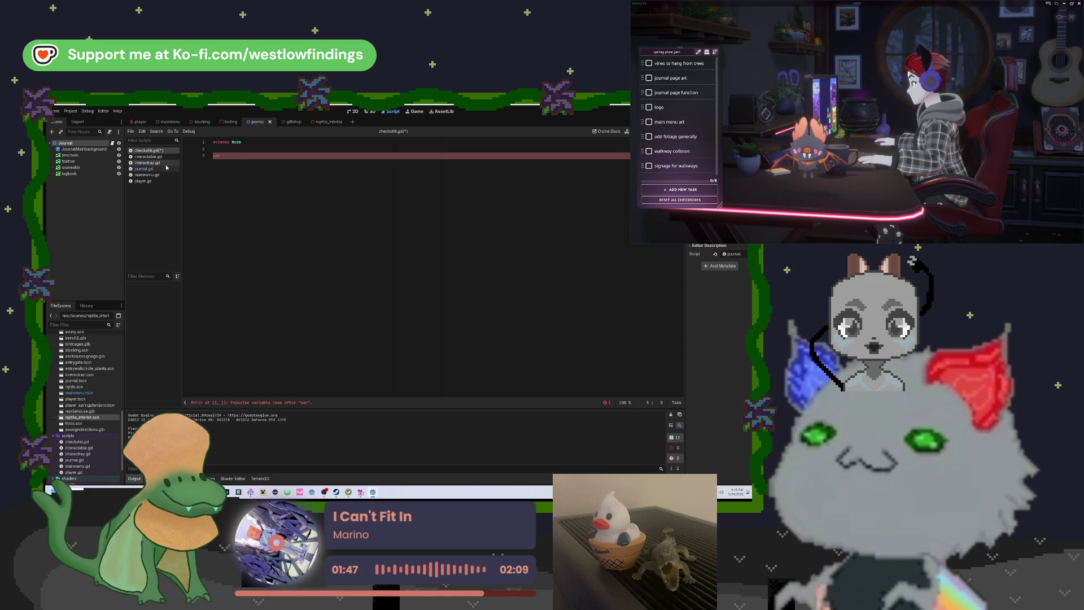
text(feather_interacted)
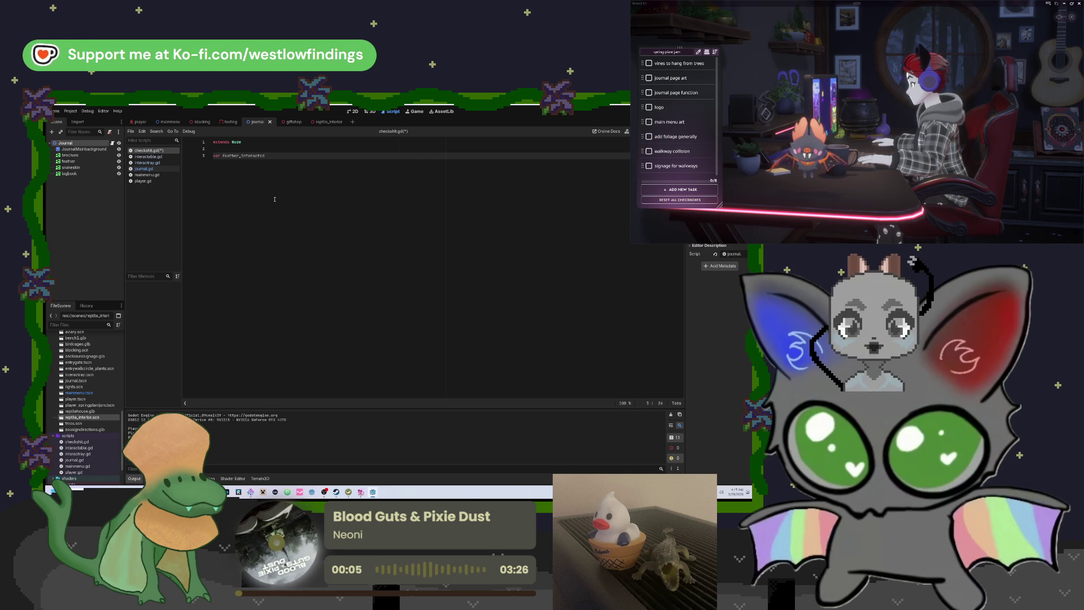
drag(273, 156, 210, 154)
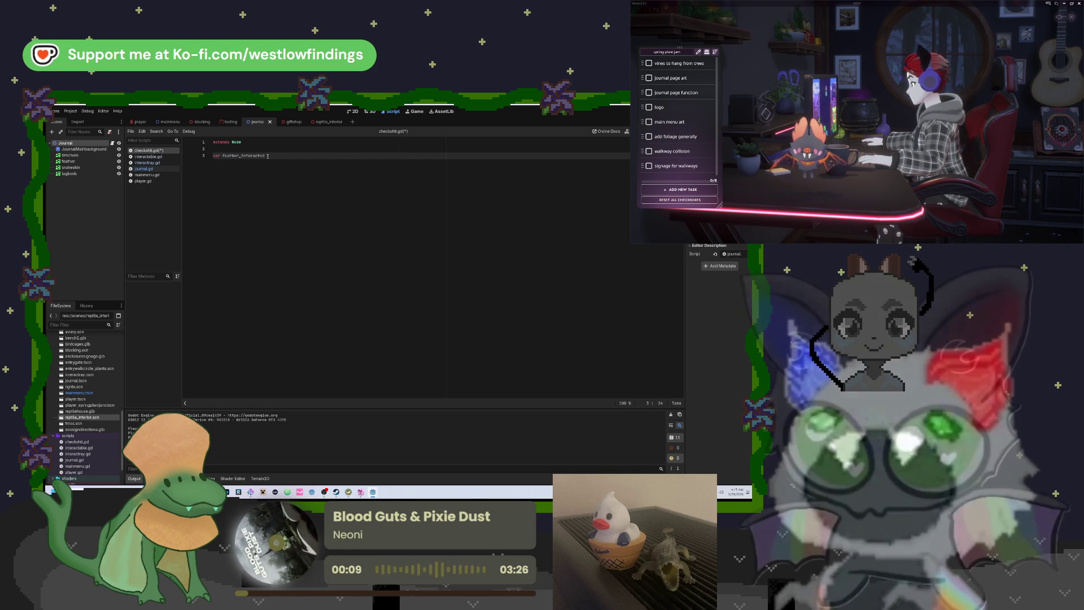
click(268, 156)
Declare brochure_interacted, snakeskin_interacted and logbook_interacted below it, removing the stray 'var' on line 7.
key(Return)
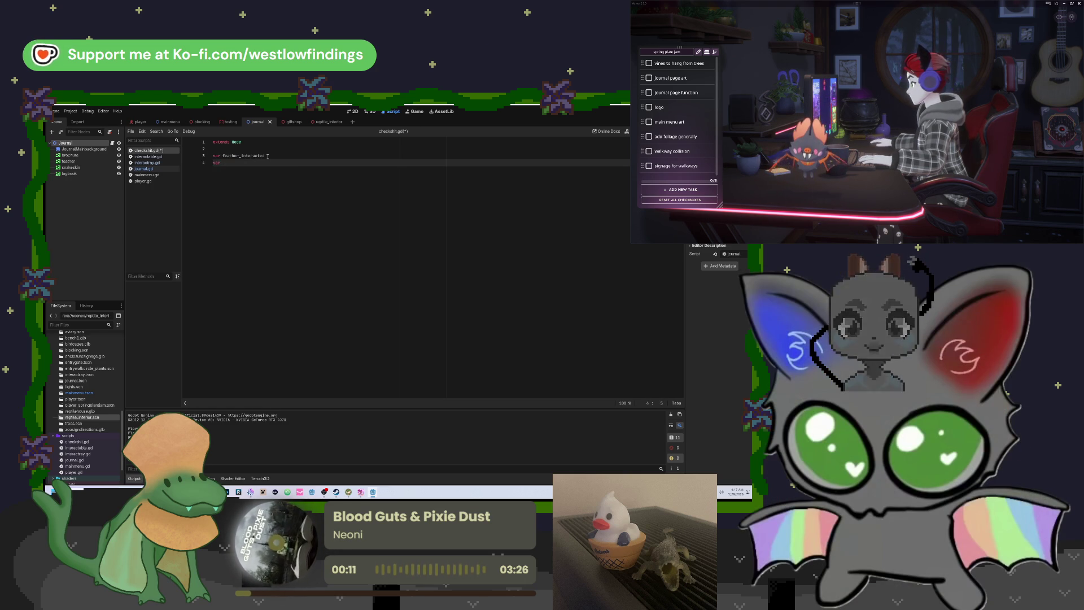
text(var bro)
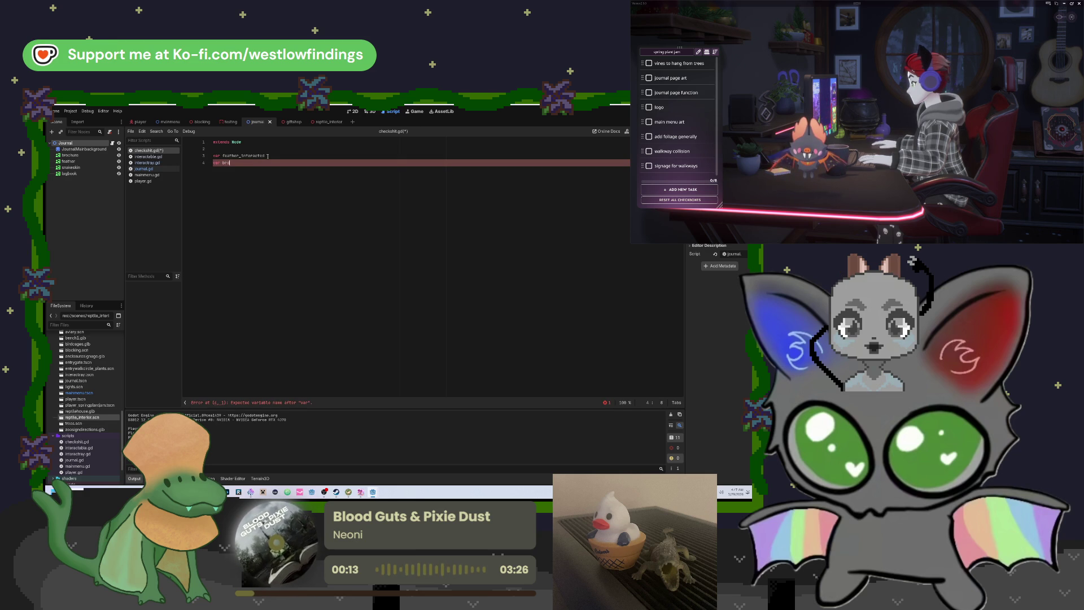
text(chure_interac)
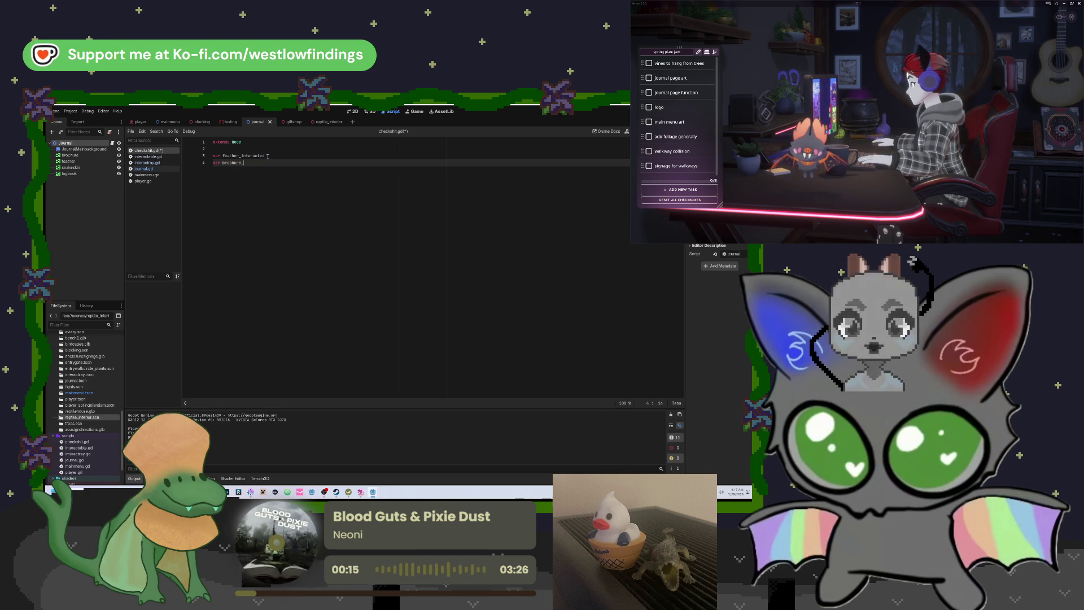
text(ted)
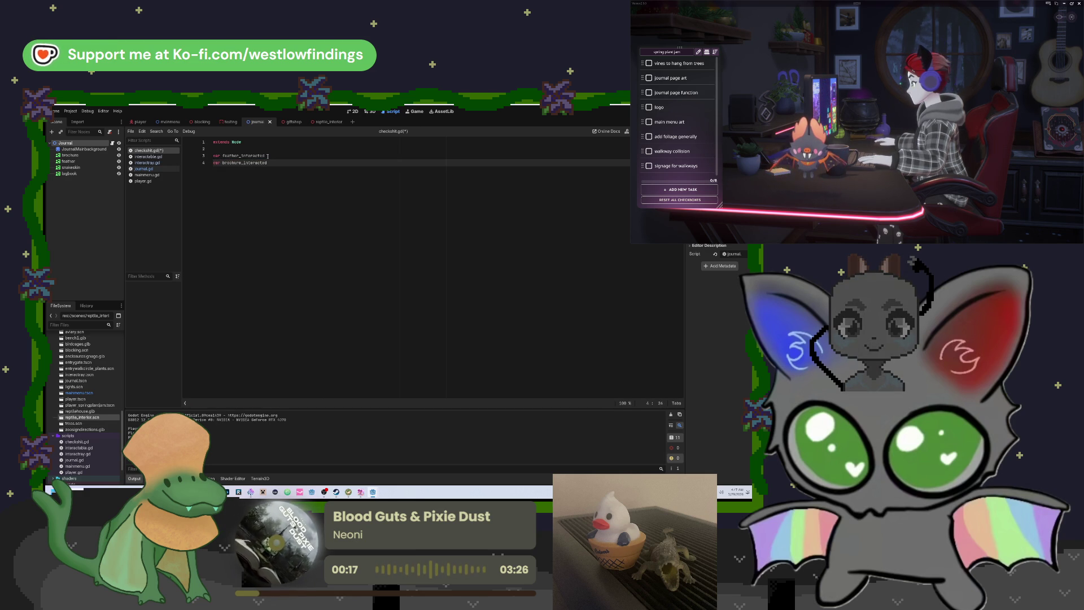
key(Return)
text(var )
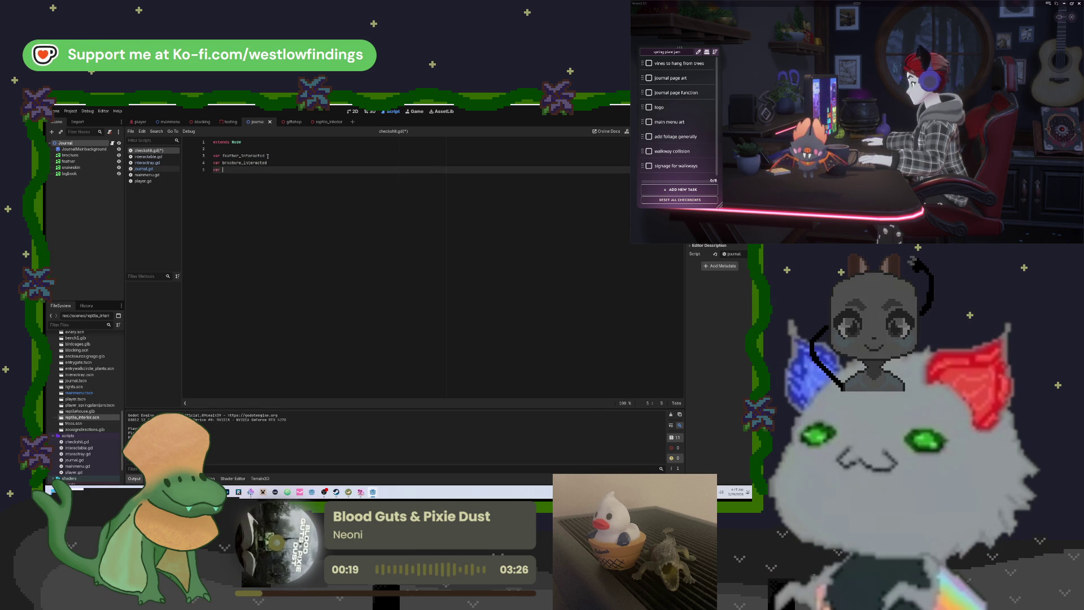
text(sn)
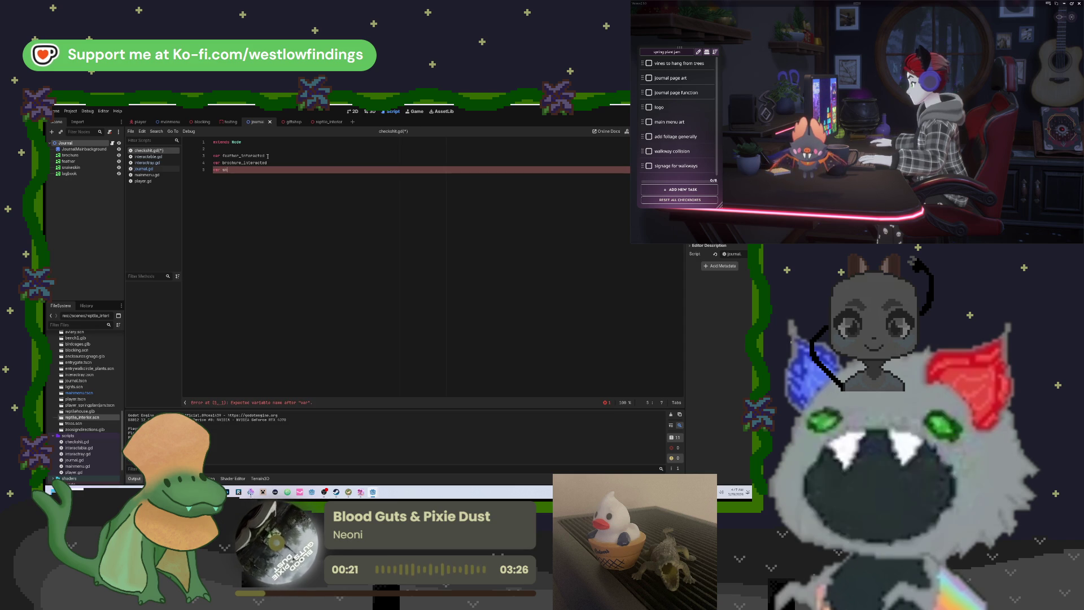
text(akeskin)
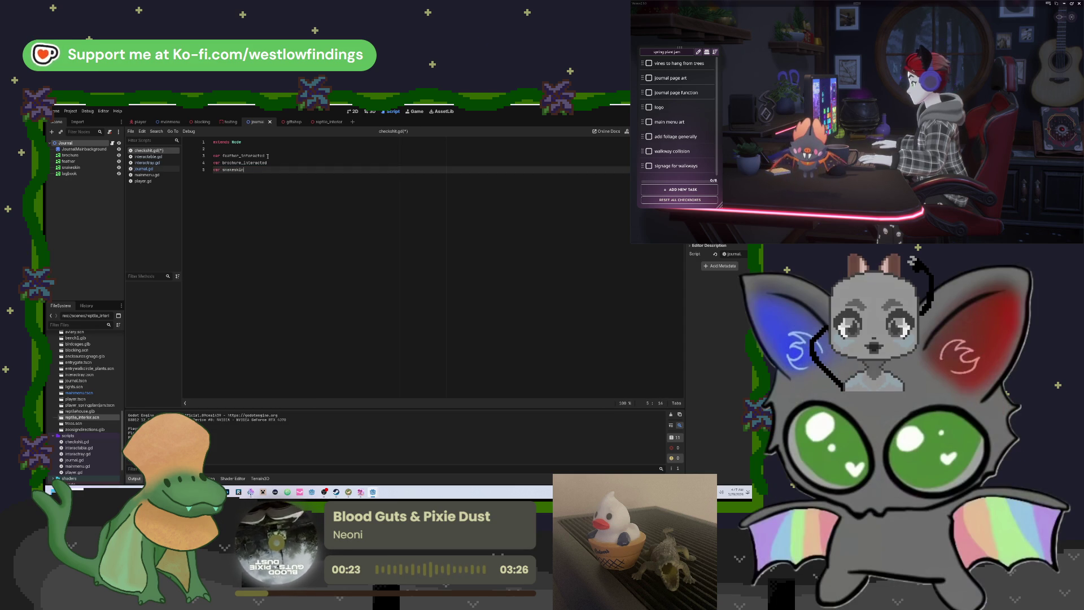
text(_interacted)
key(Return)
text(var)
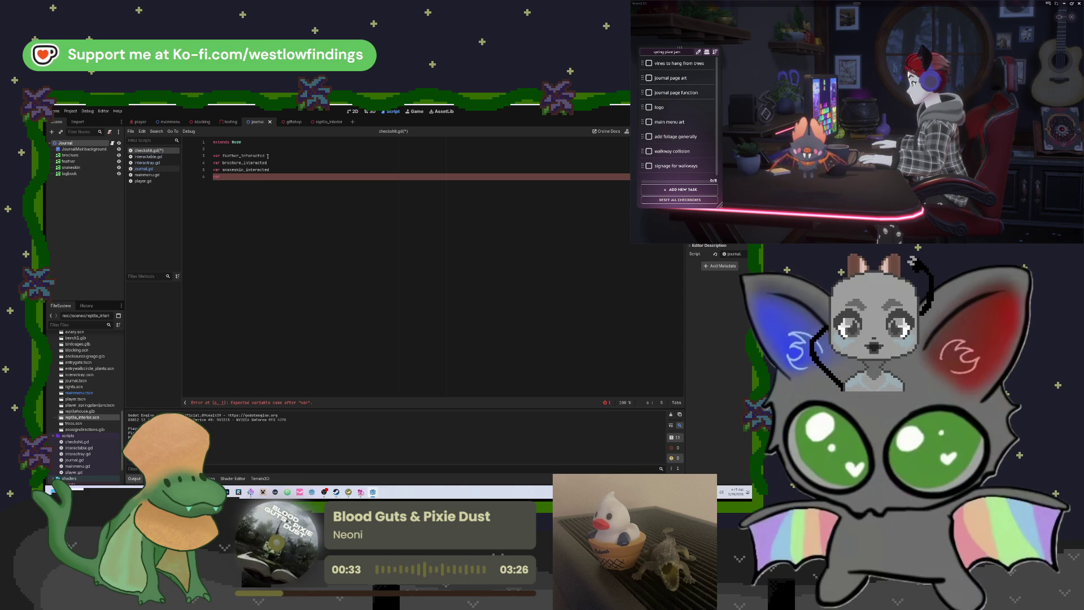
text(logbook_interacted)
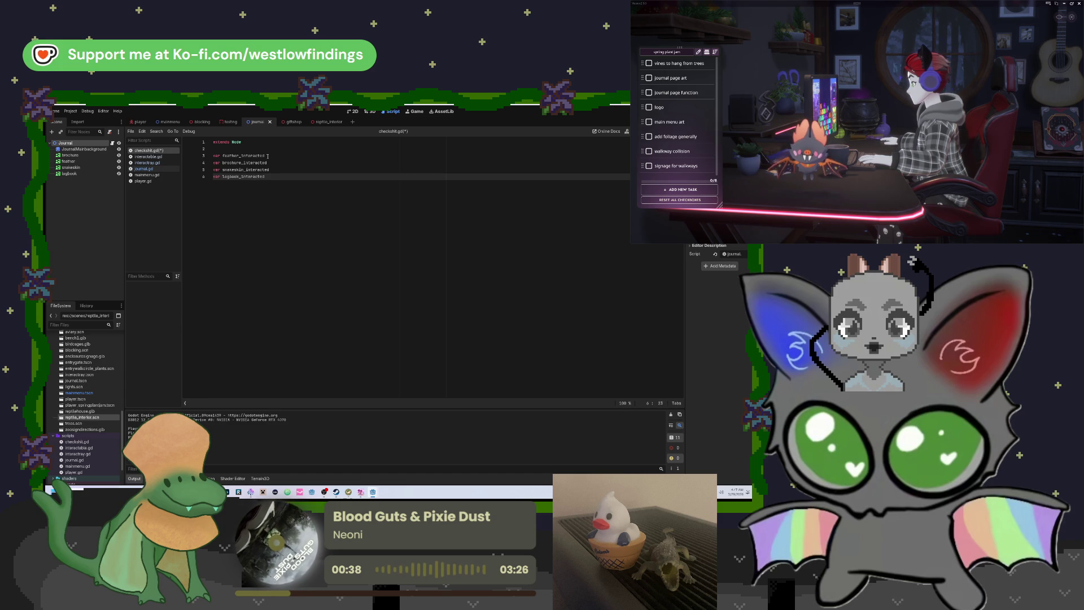
key(Return)
text(var)
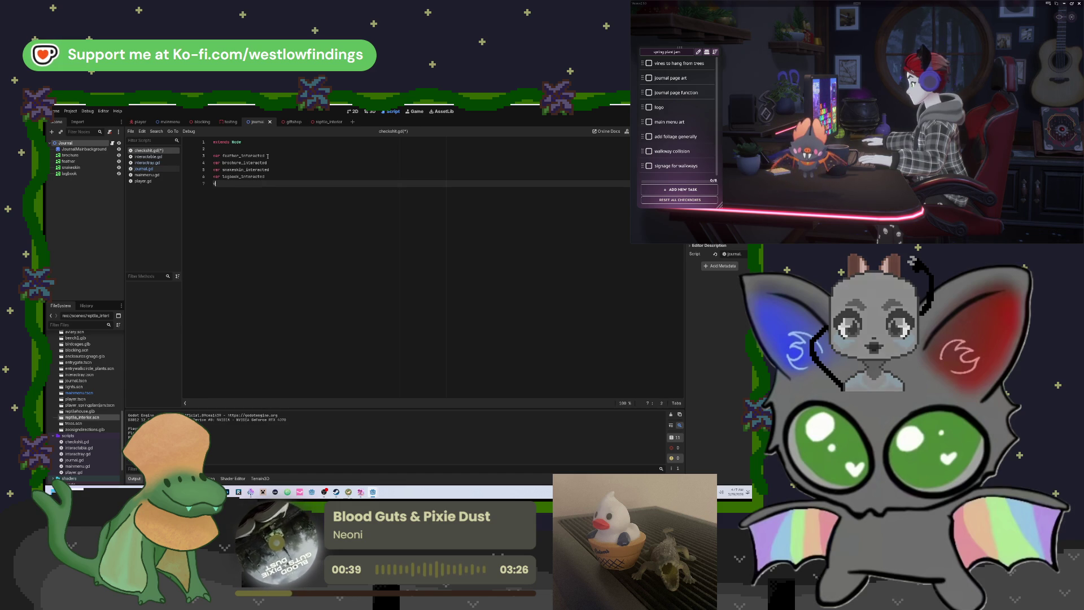
key(BackSpace)
key(BackSpace)
key(BackSpace)
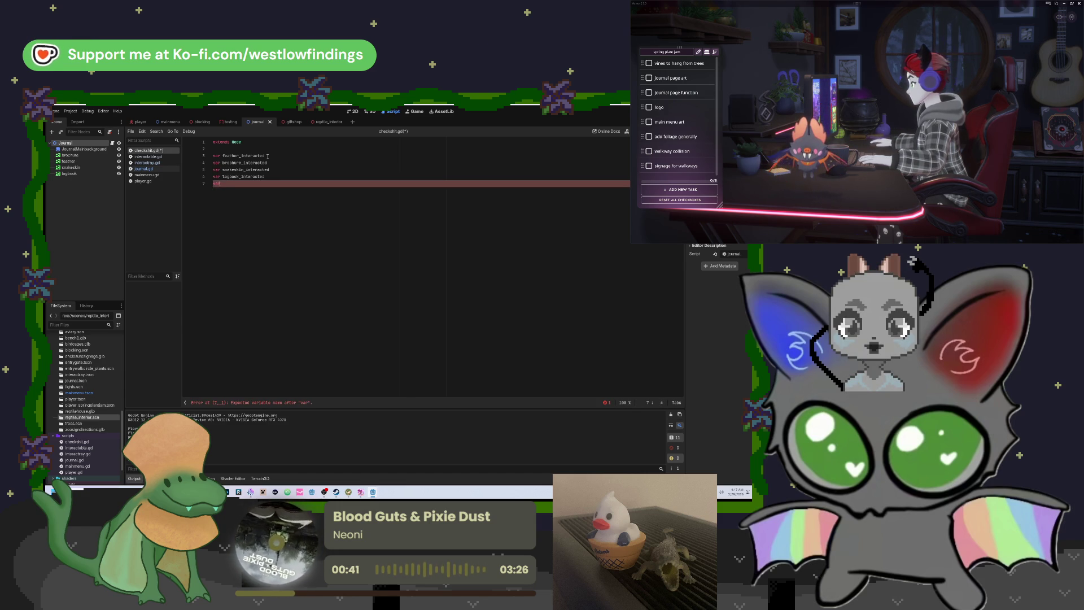
click(278, 155)
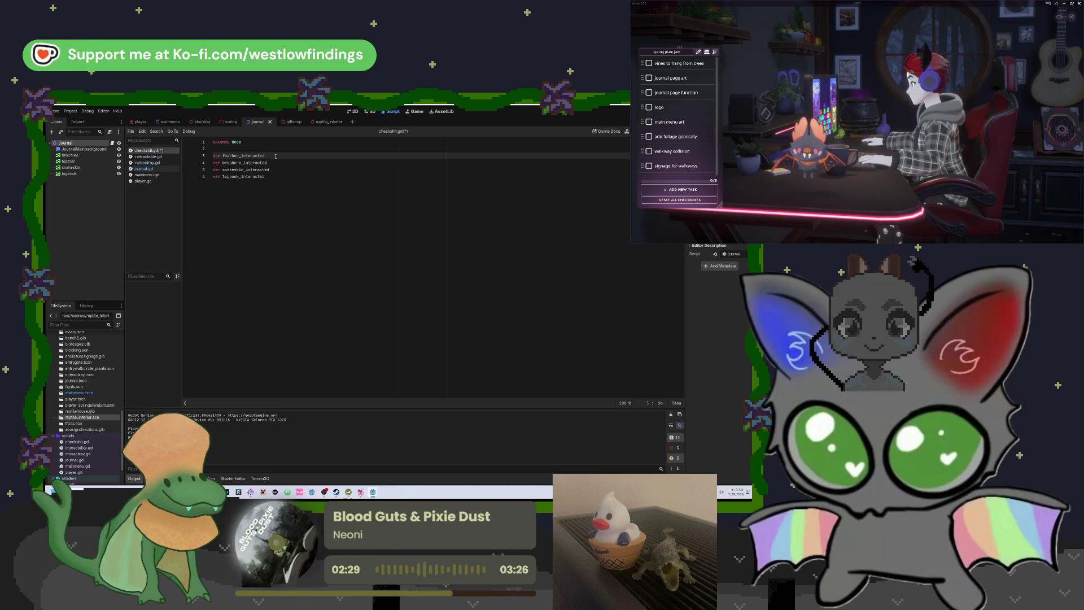
click(277, 177)
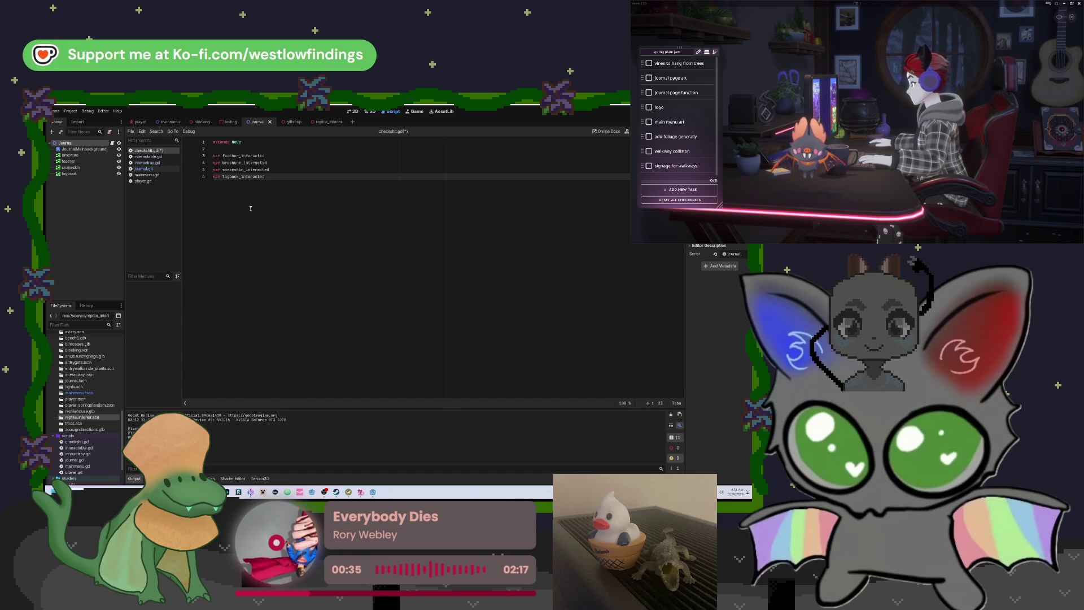
click(272, 157)
Add ': bool = false' to feather_interacted and paste it onto brochure, snakeskin and logbook.
text(: )
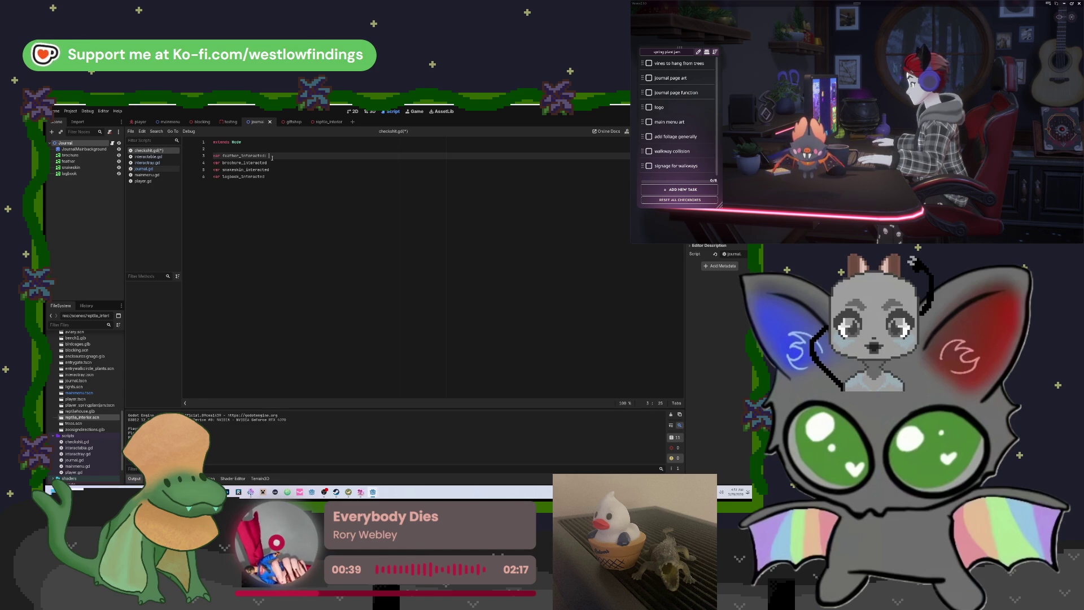
text(bool)
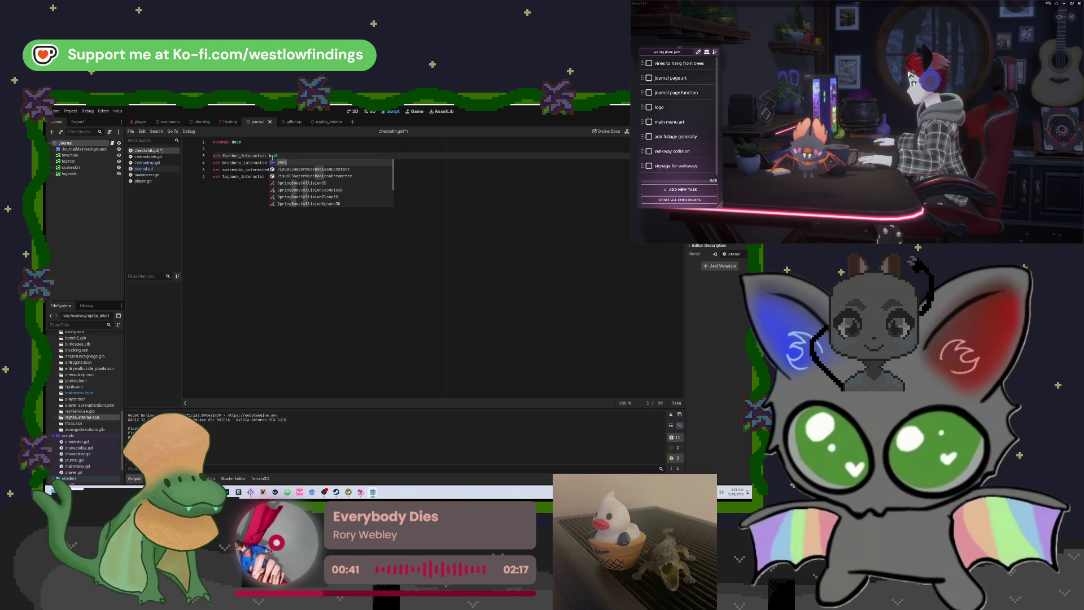
text( = )
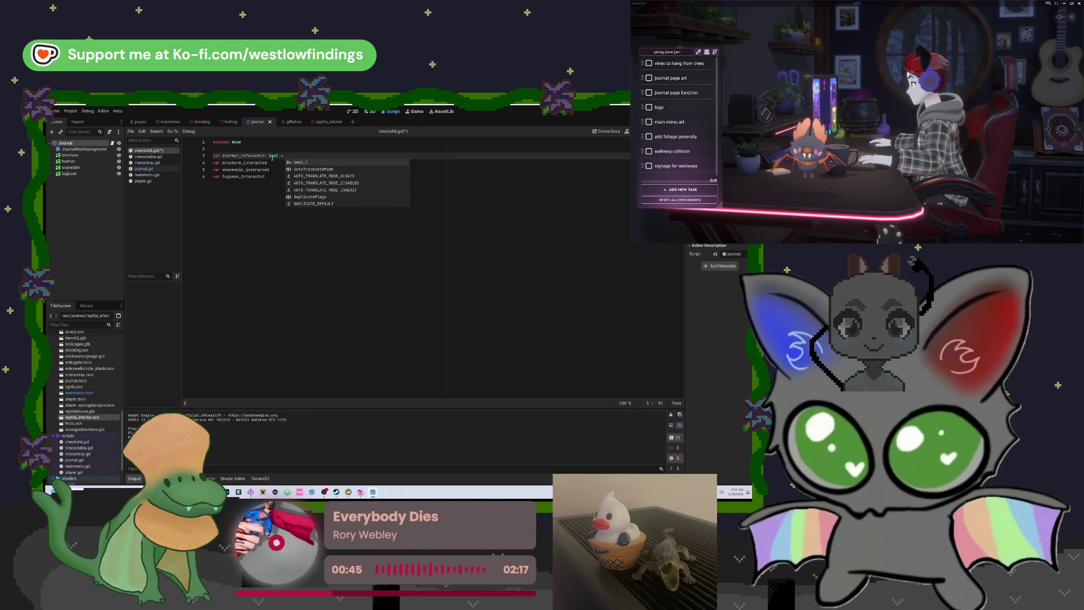
text(false)
drag(297, 155, 269, 156)
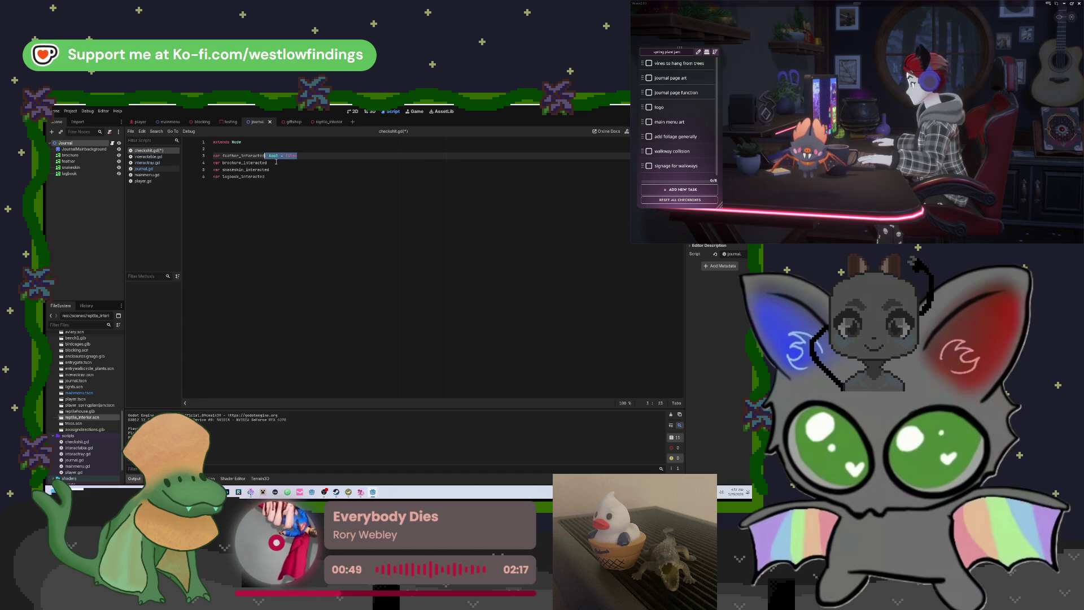
key(ctrl+c)
click(276, 162)
key(ctrl+v)
key(Down)
key(ctrl+v)
key(Down)
key(ctrl+v)
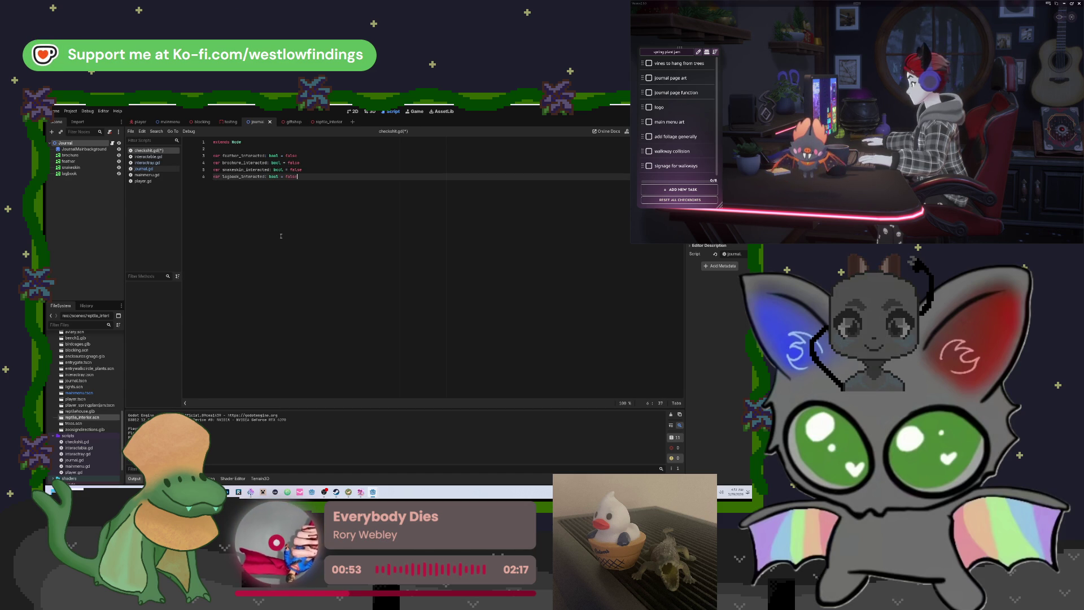
Review the four bool flag declarations, add blank lines below logbook_interacted, and select them.
scroll(281, 235, up, 7)
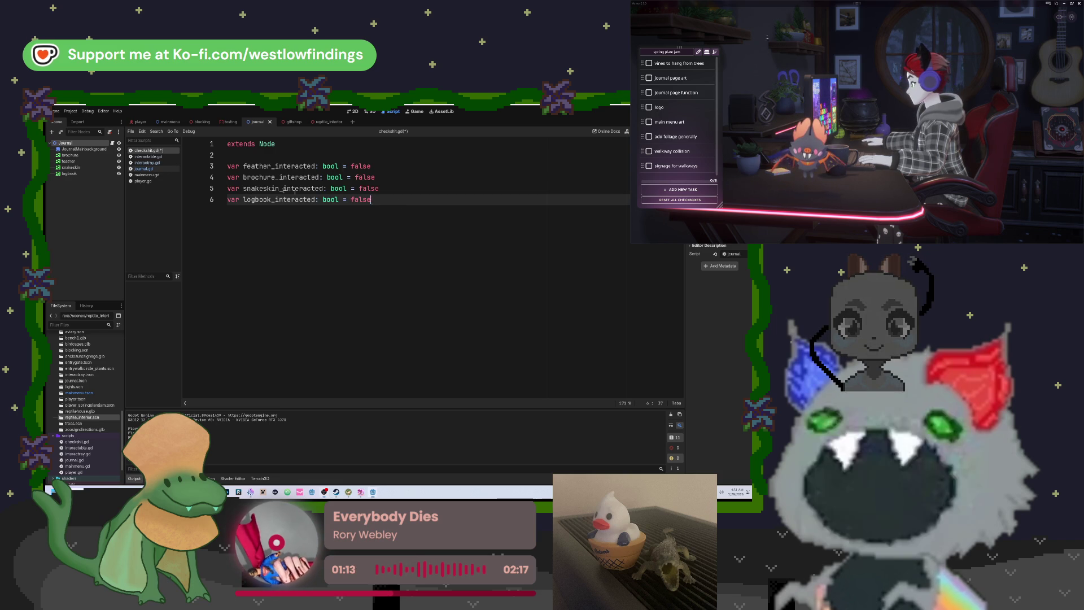
key(shift+Up)
key(shift+Up)
key(shift+Up)
key(shift+Home)
click(403, 195)
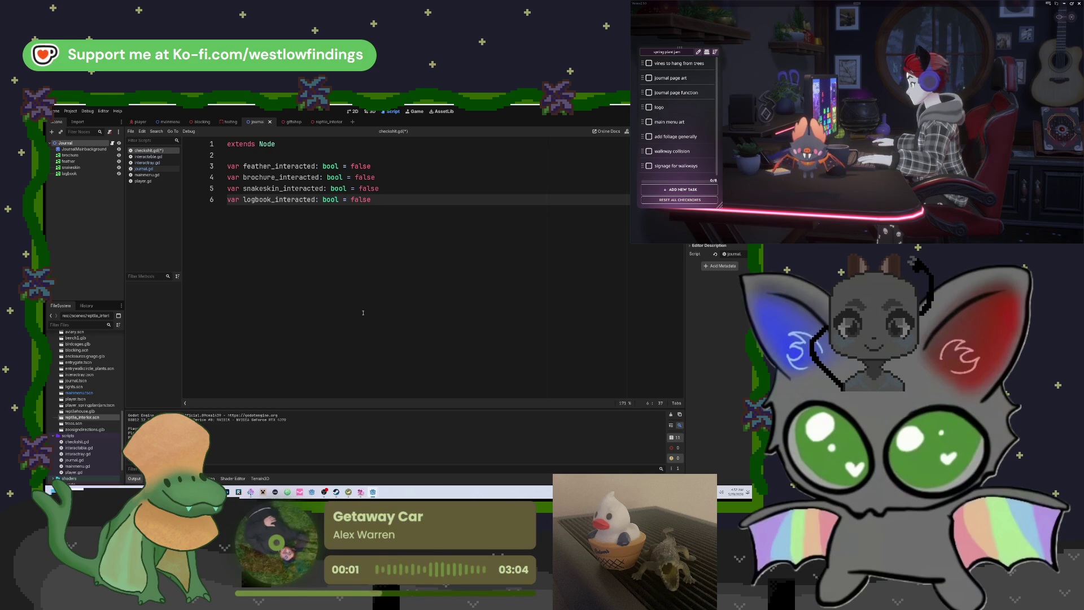
key(Return)
key(Return)
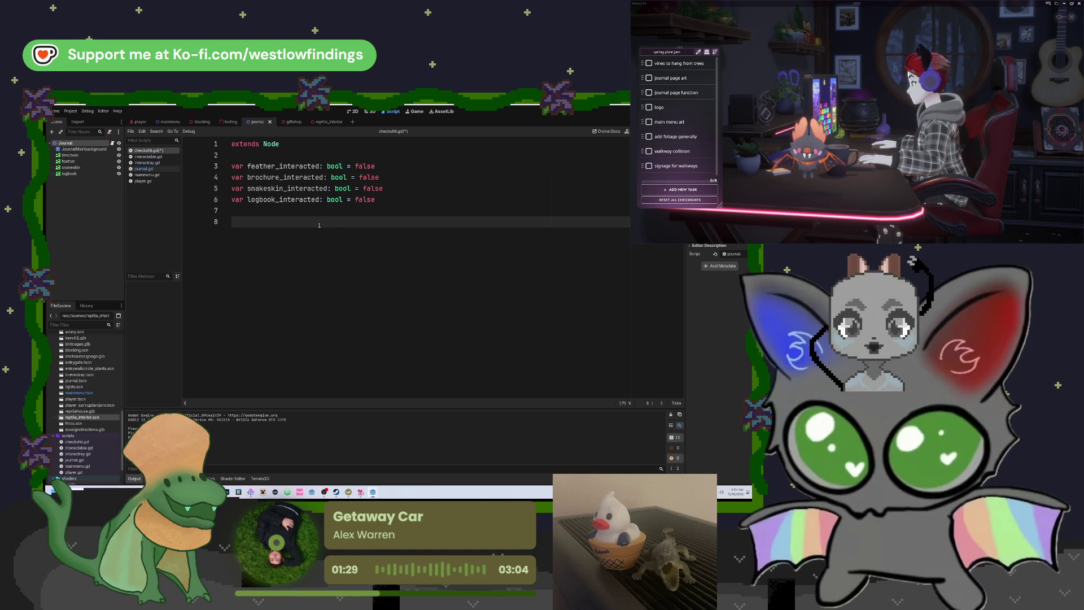
drag(254, 212, 232, 165)
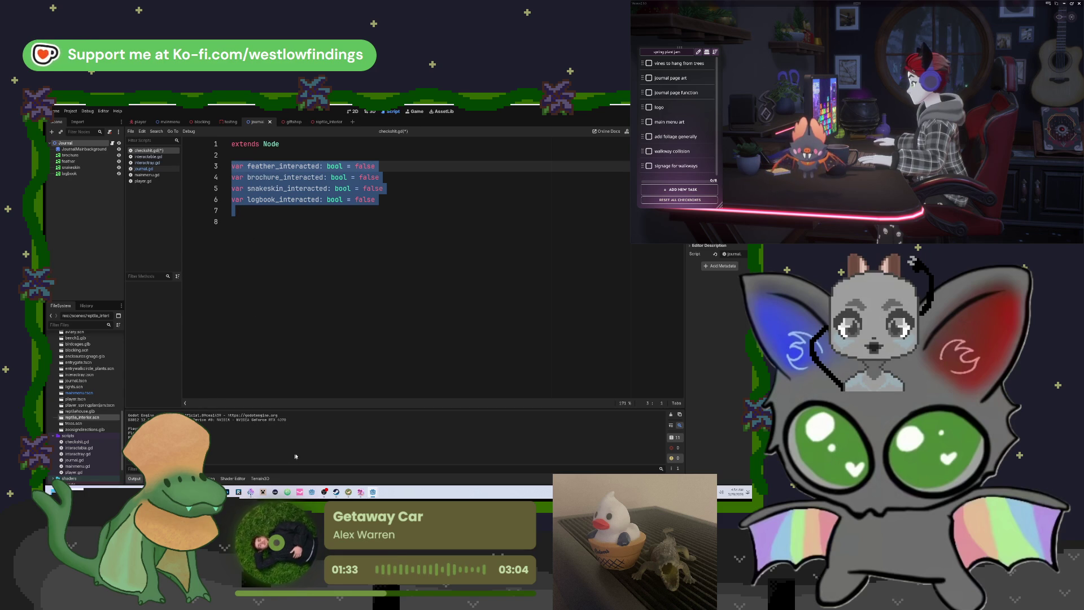
Paste a trial item_interactions Dictionary over the flags, then undo back to the bool flags.
key(ctrl+v)
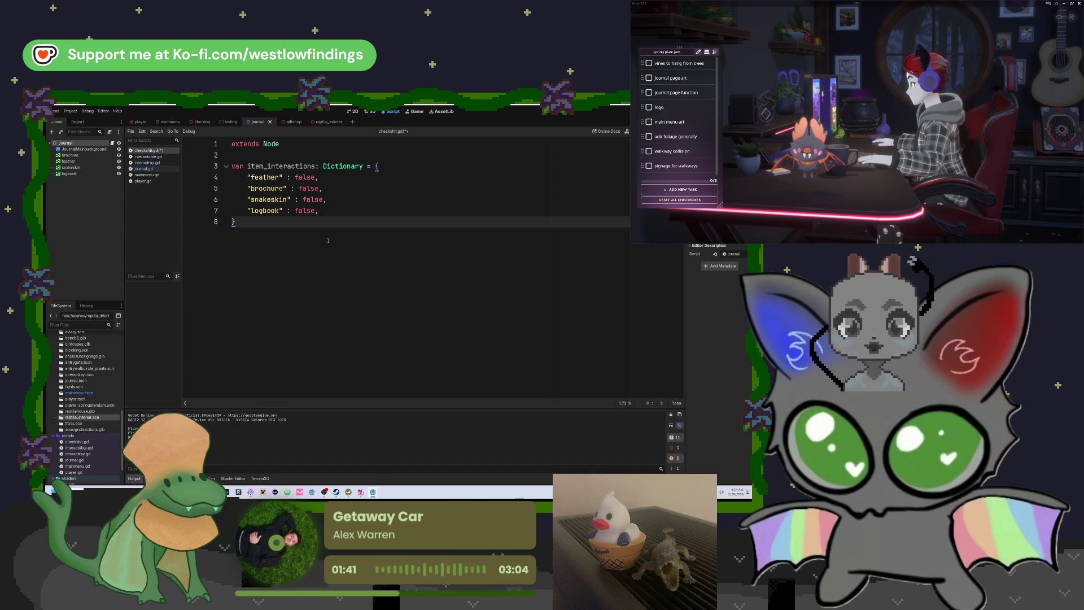
key(Return)
key(Return)
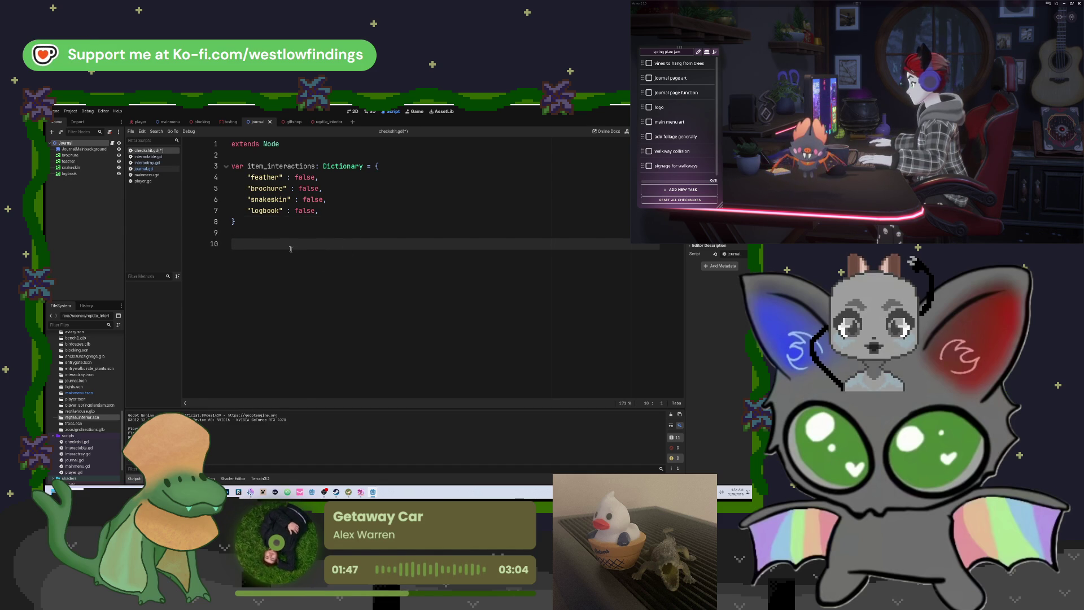
key(ctrl+z)
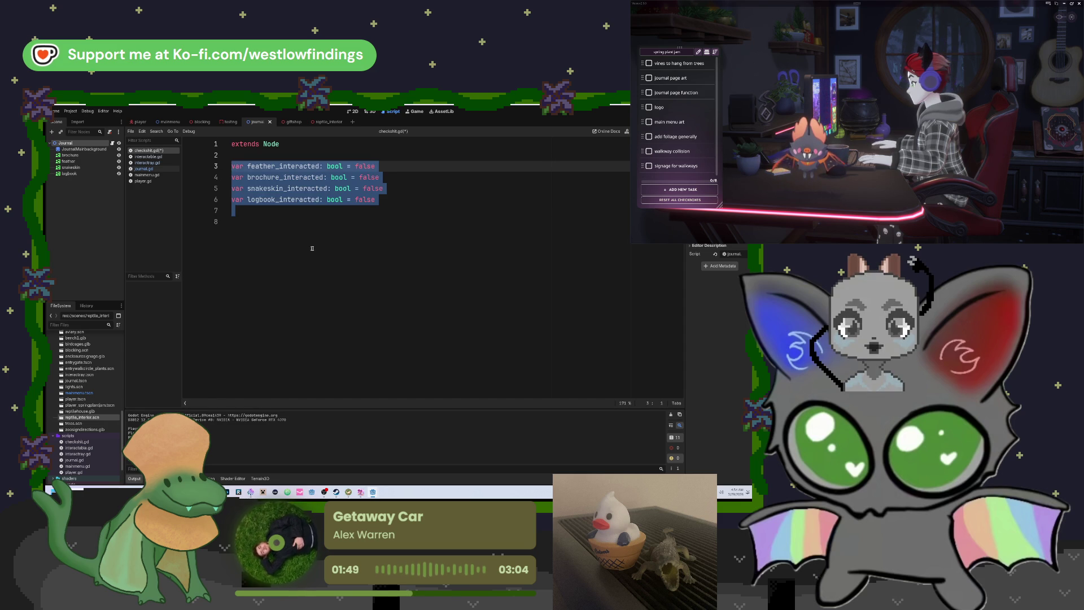
Delete the leftover partial 'func' keyword and the trailing empty lines after logbook_interacted.
click(312, 249)
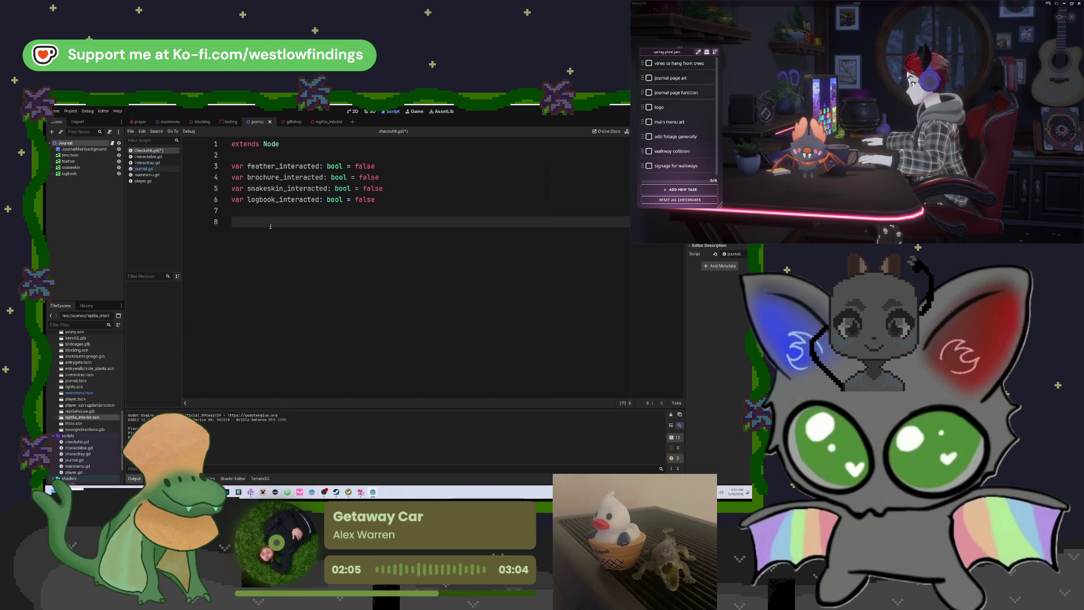
text(func)
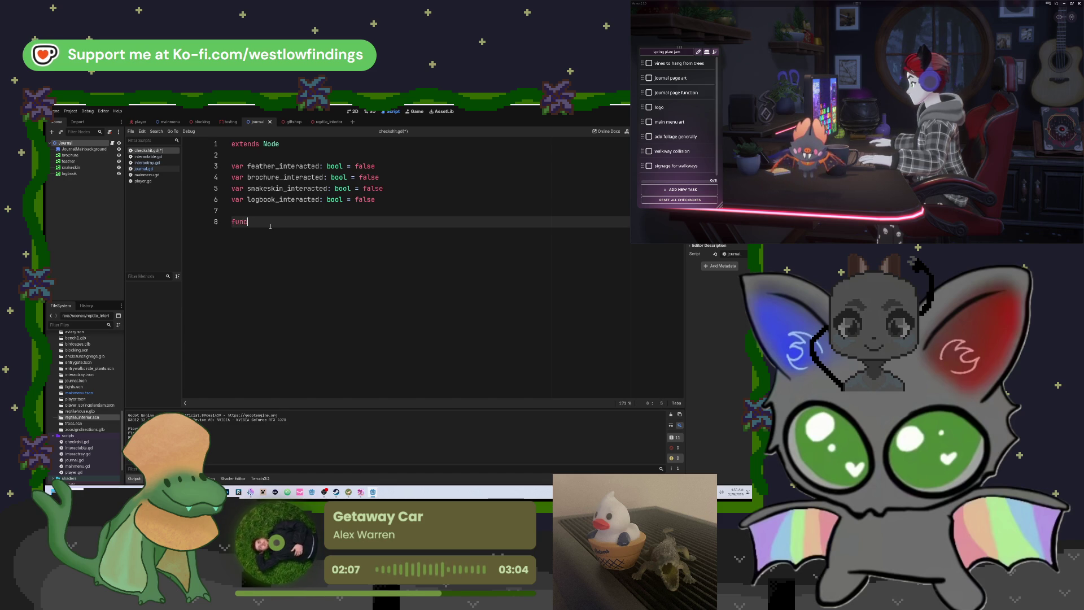
key(BackSpace)
key(BackSpace)
key(BackSpace)
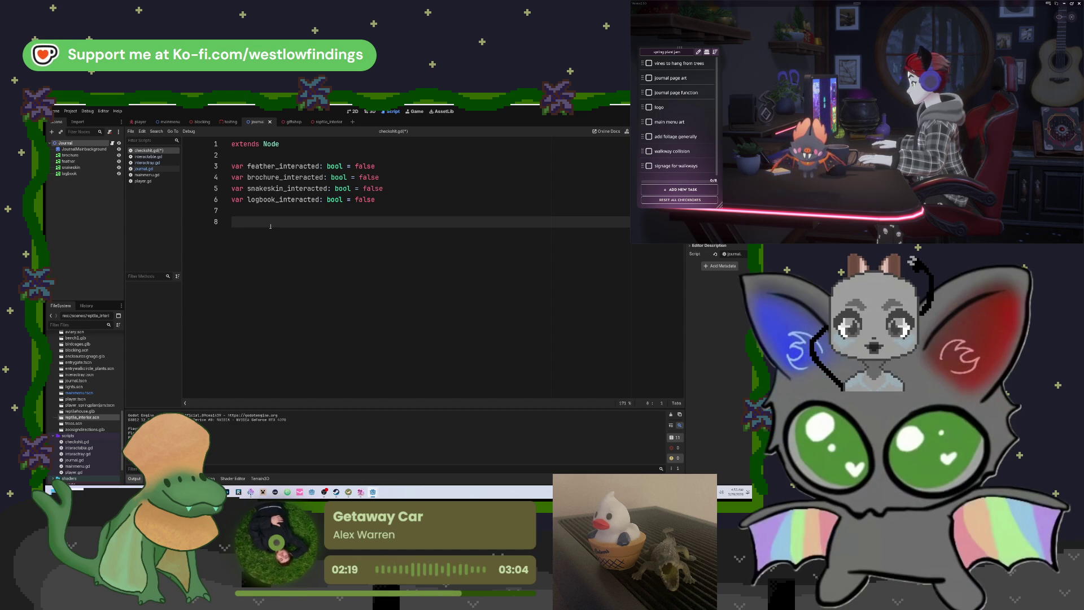
key(BackSpace)
key(BackSpace)
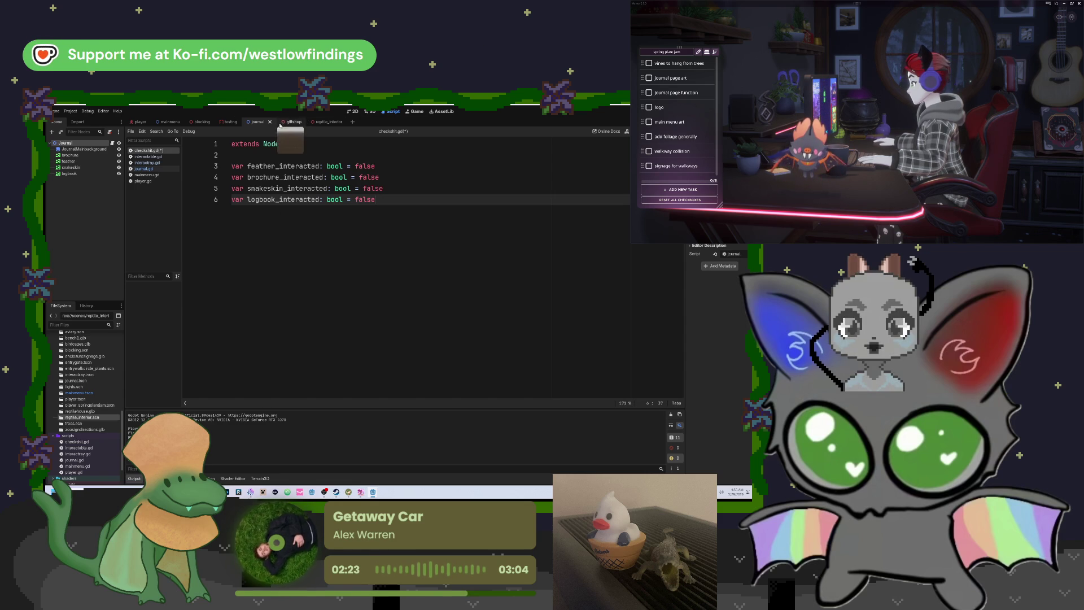
click(312, 188)
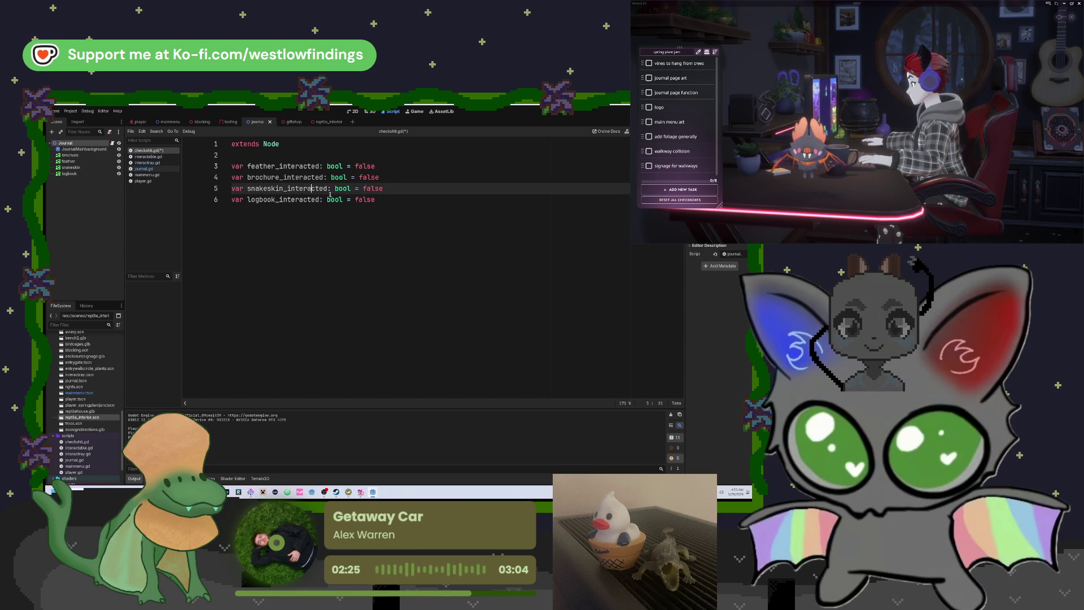
click(328, 199)
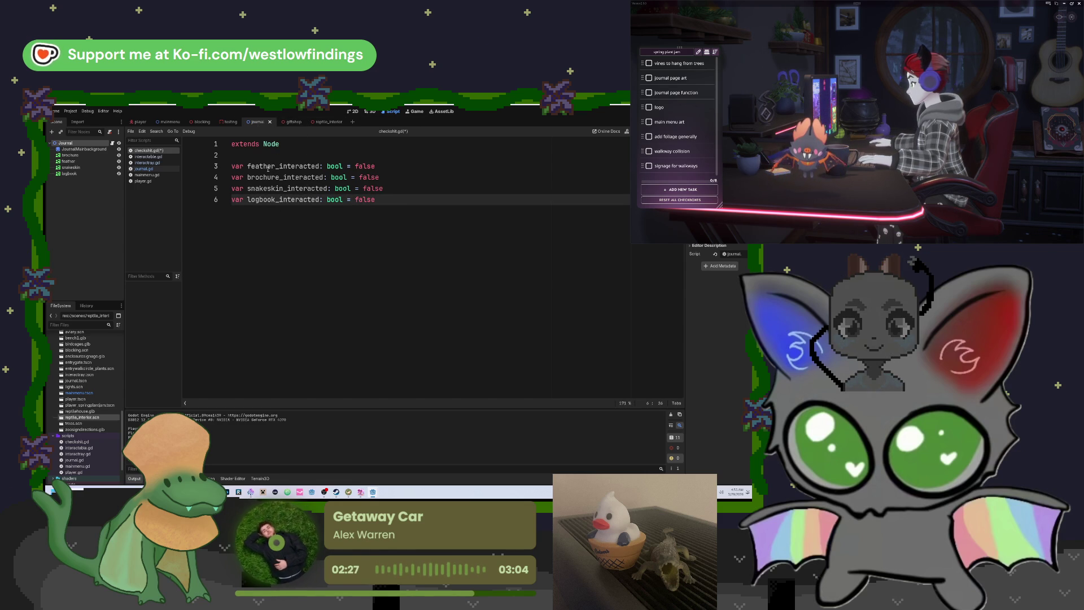
Open journal.gd and delete the 'pass # Replace with function body.' line from _ready.
click(143, 168)
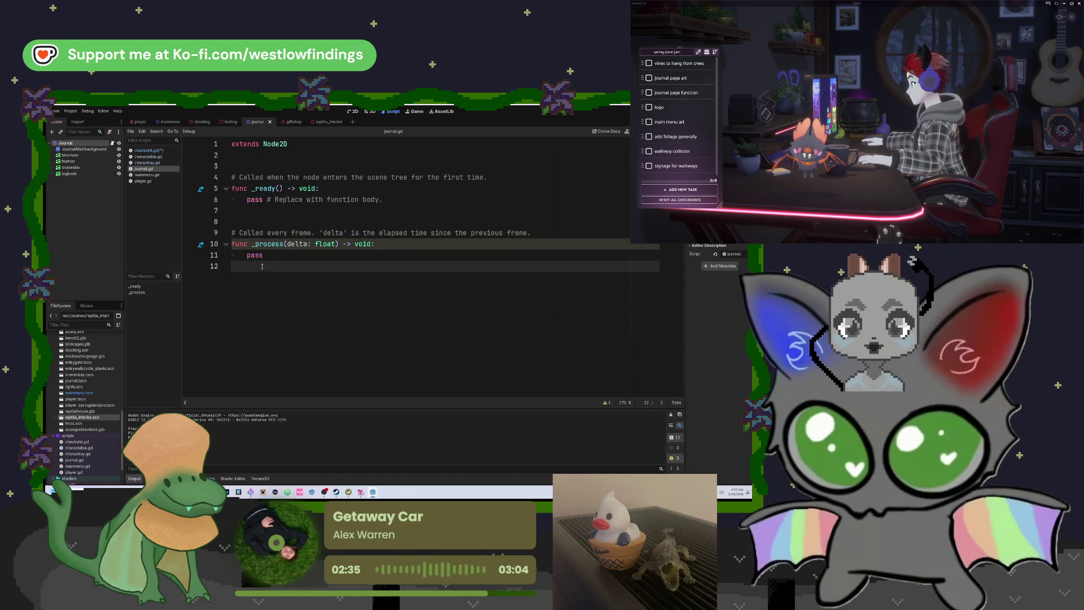
drag(427, 200, 247, 200)
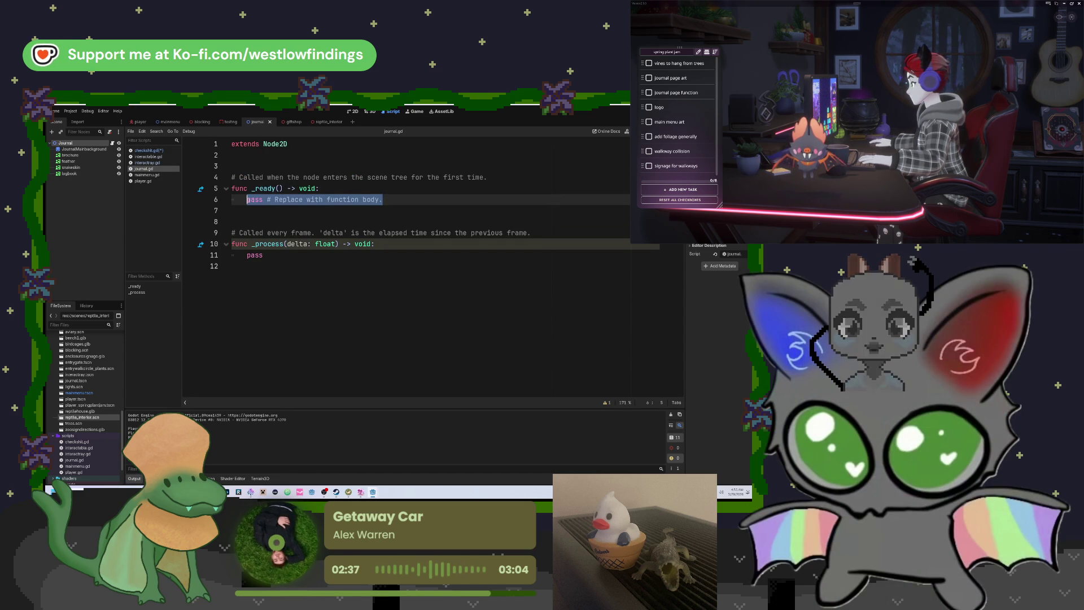
key(BackSpace)
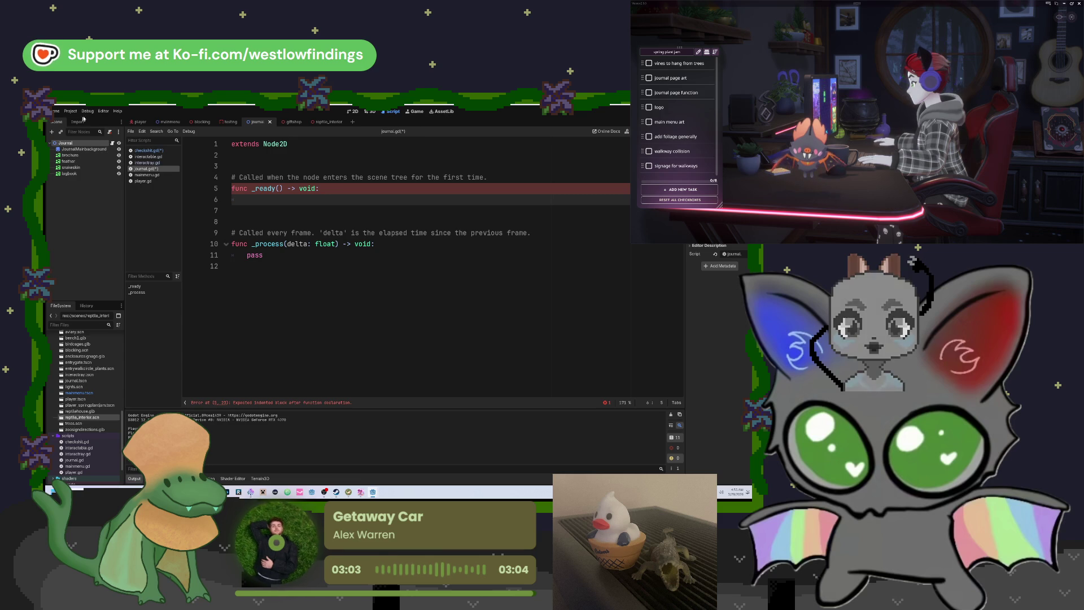
click(88, 111)
Register res://scripts/checkshit.gd as the Checkshit autoload under Globals, then close Project Settings.
click(84, 119)
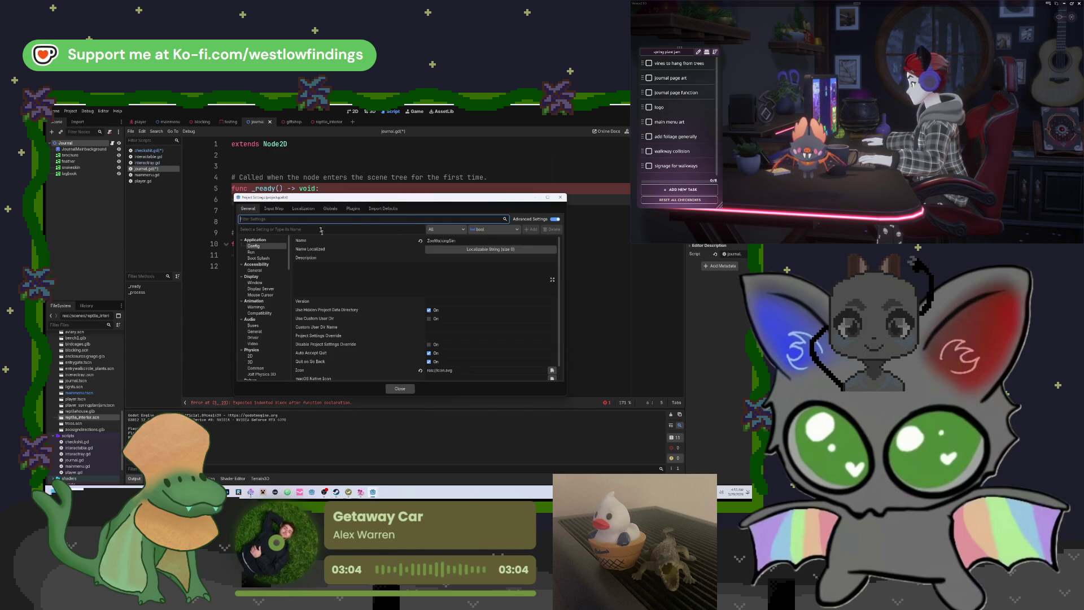
click(331, 209)
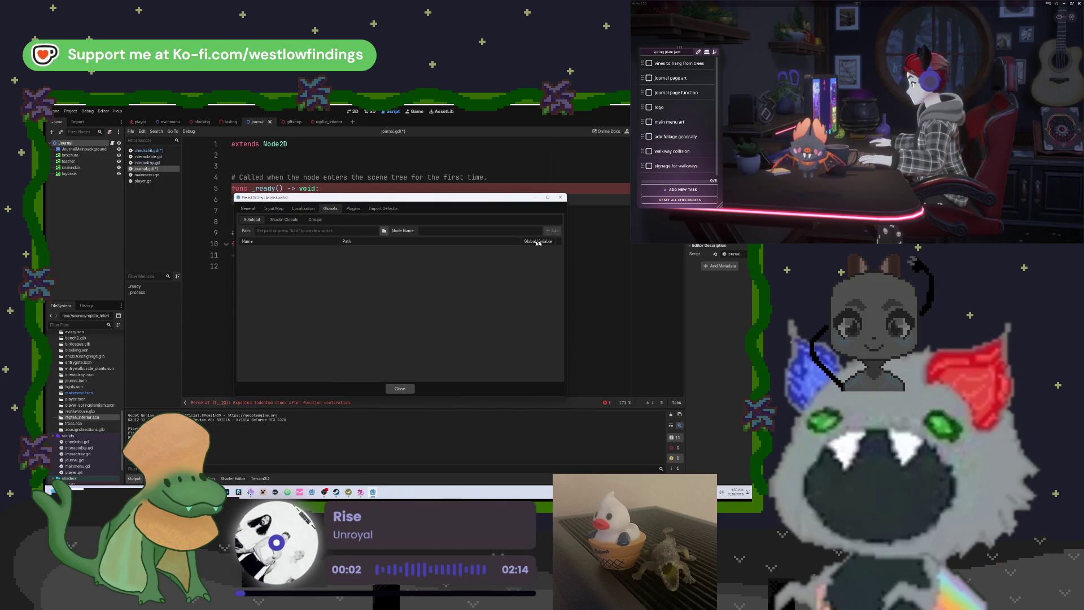
click(384, 231)
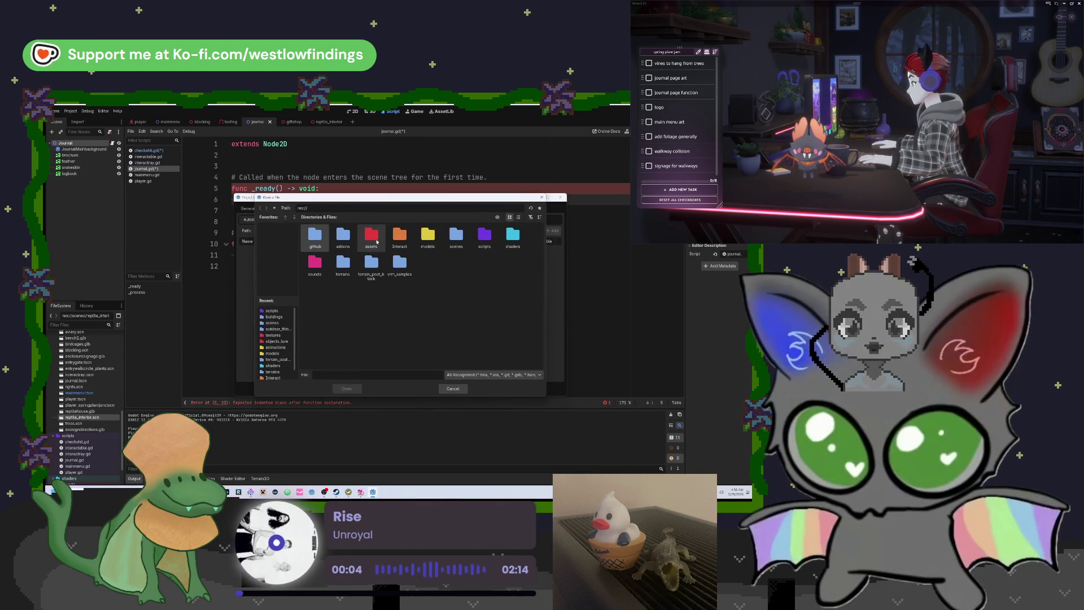
double_click(484, 235)
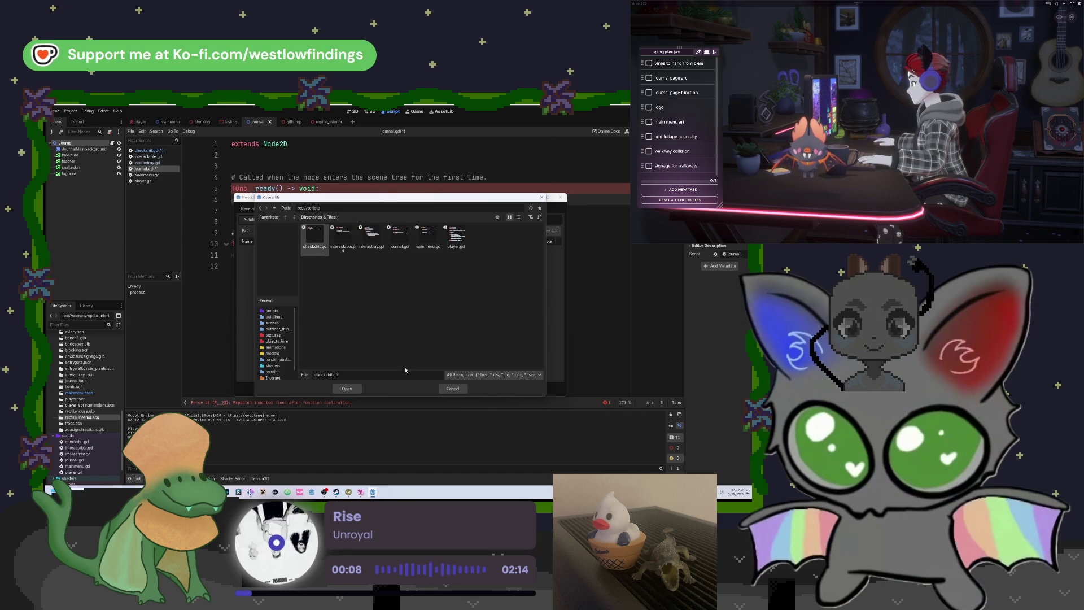
click(347, 388)
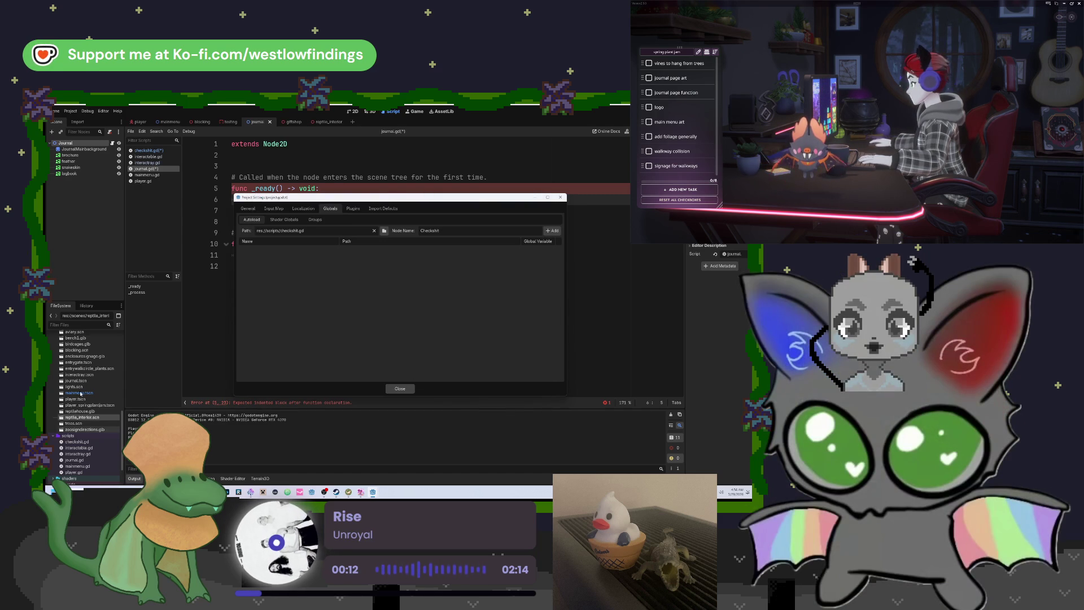
click(546, 231)
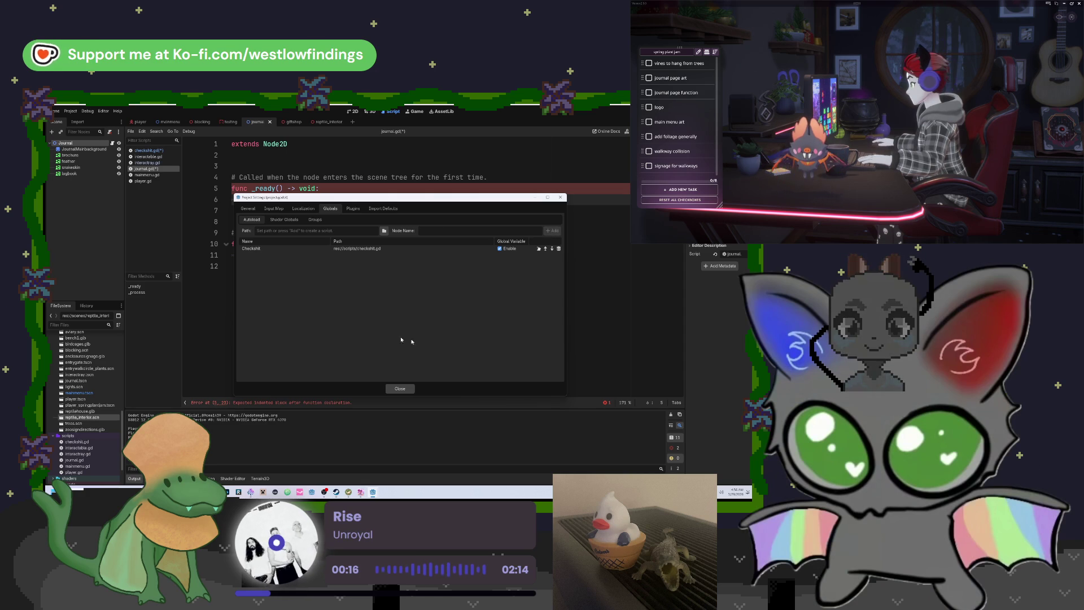
click(399, 389)
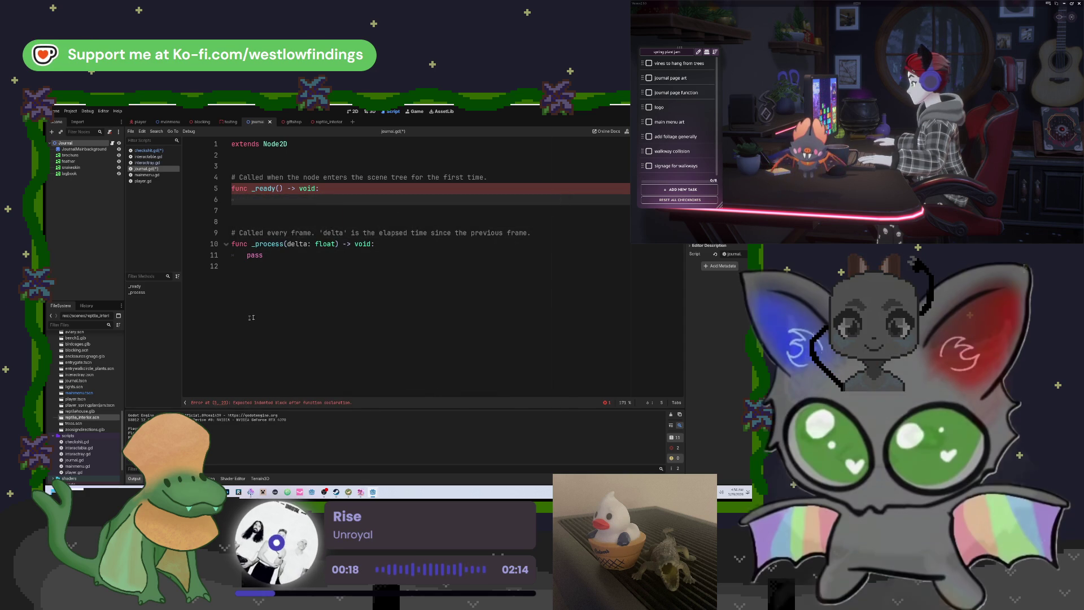
Scroll the FileSystem dock to the top and collapse the journal and objects_lore folders.
scroll(93, 365, up, 10)
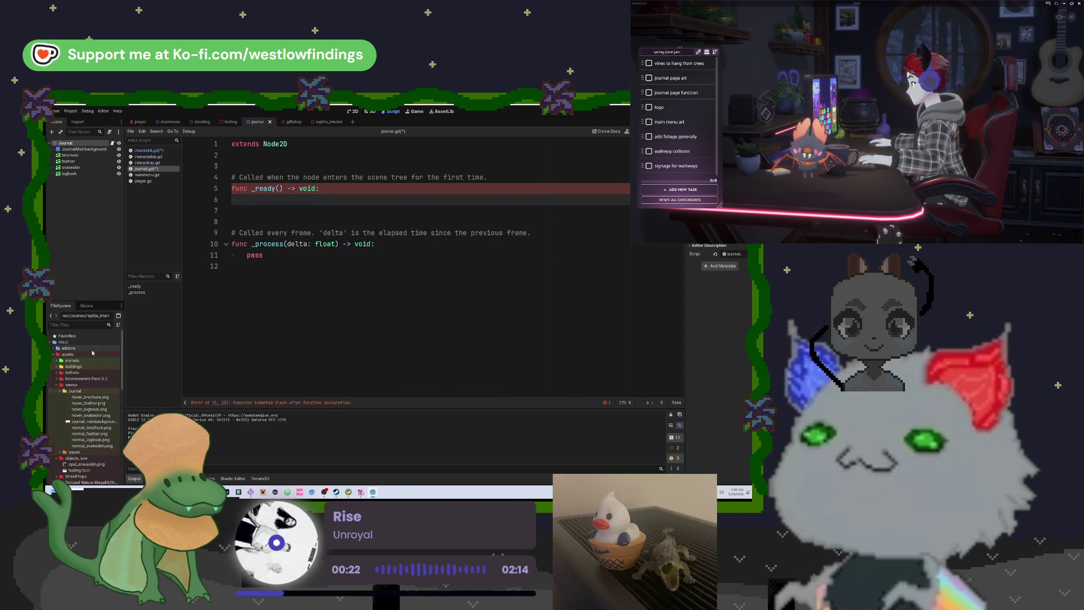
right_click(93, 349)
mouse_move(122, 383)
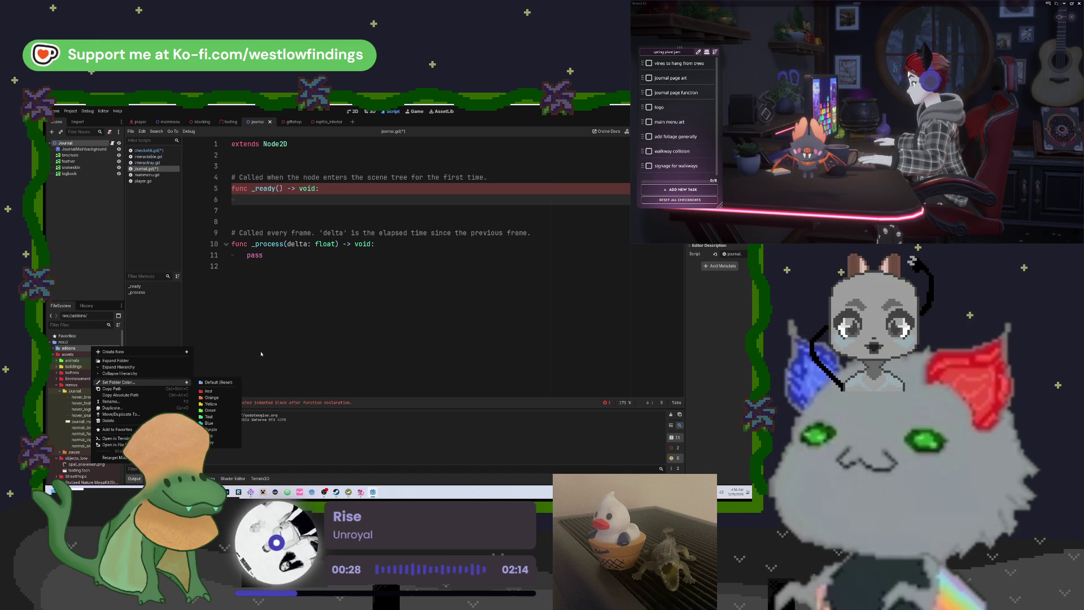
click(261, 351)
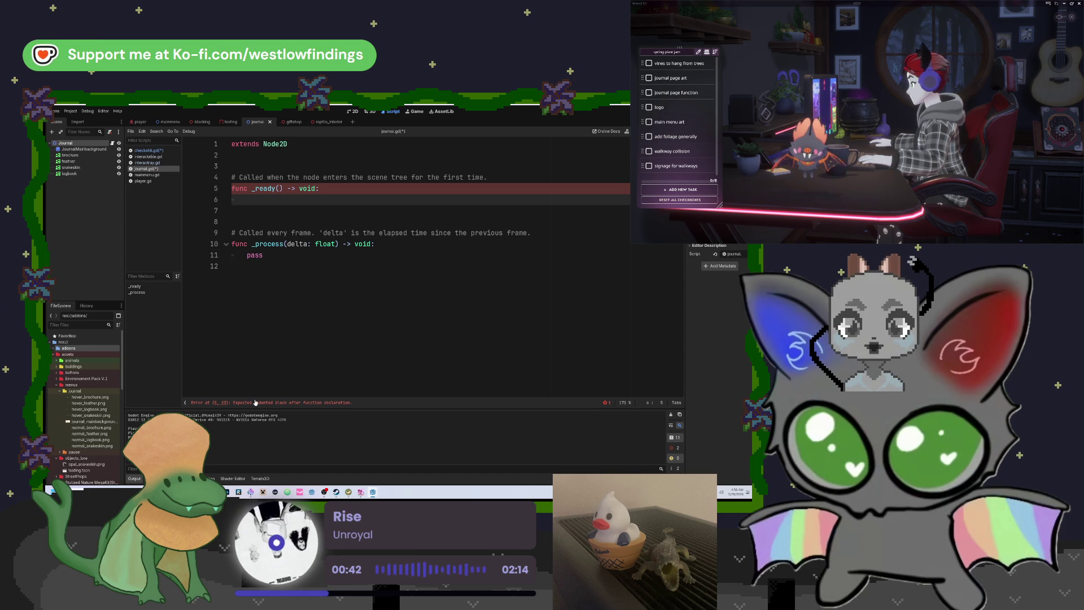
click(60, 391)
click(60, 402)
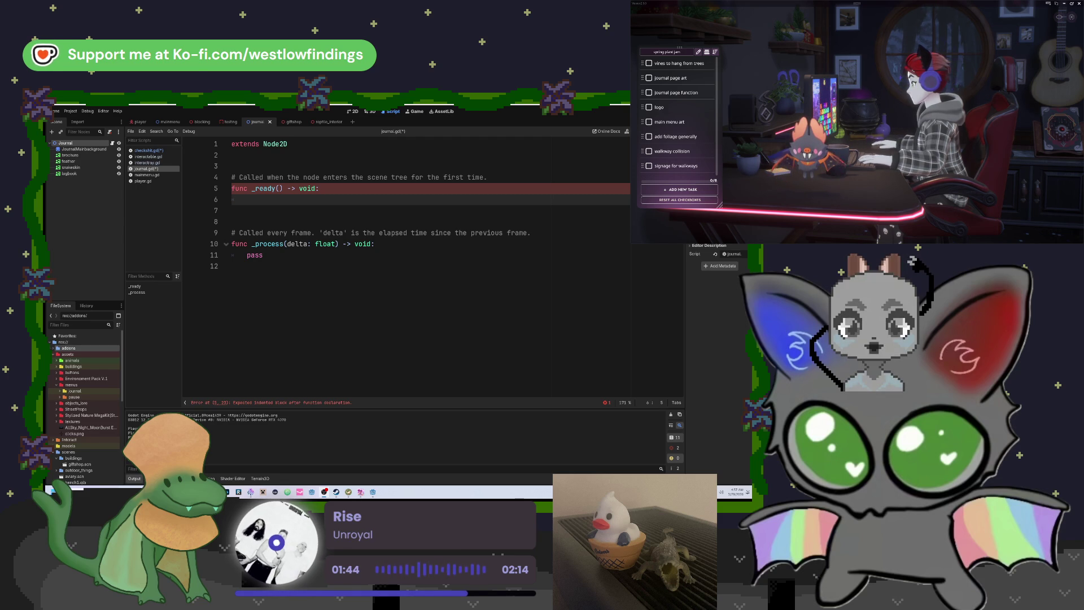
mouse_move(373, 492)
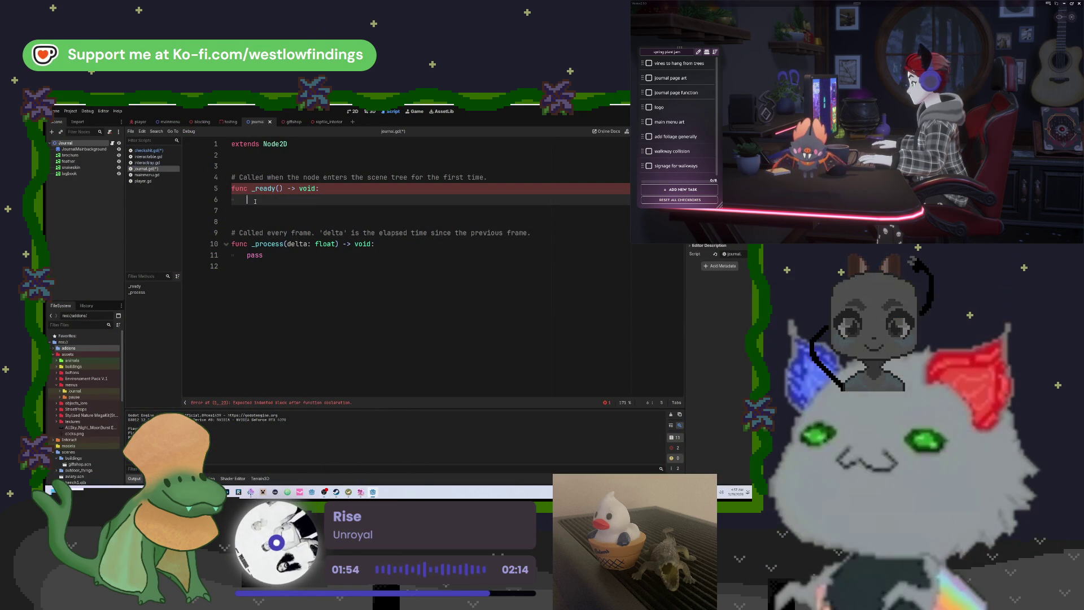
Type 'che', accept the Checkshit autocomplete, and add a dot on line 6 of _ready.
text(check)
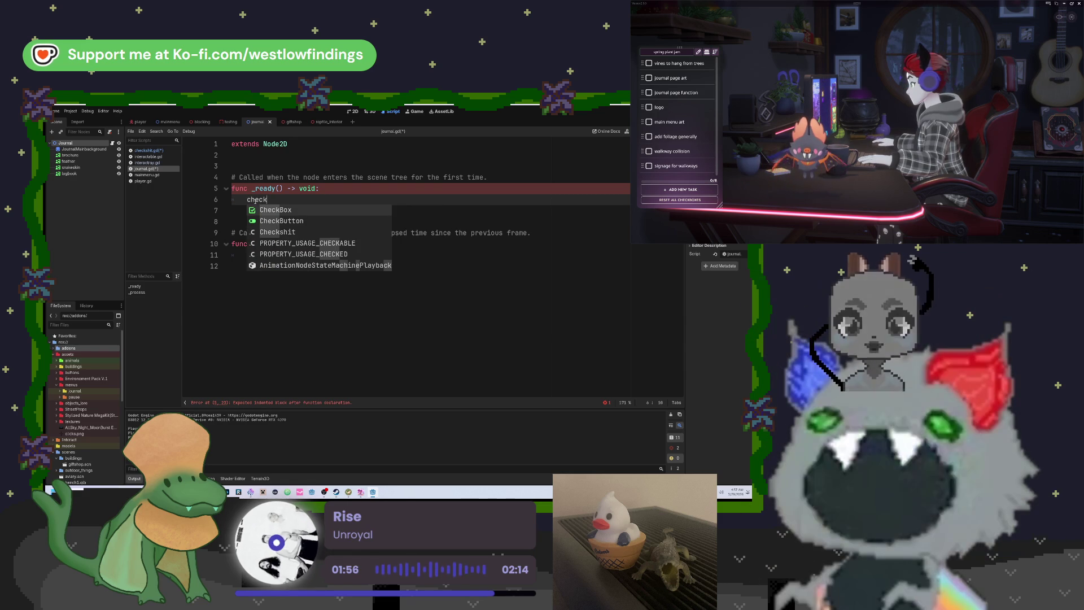
key(Down)
key(Down)
key(Return)
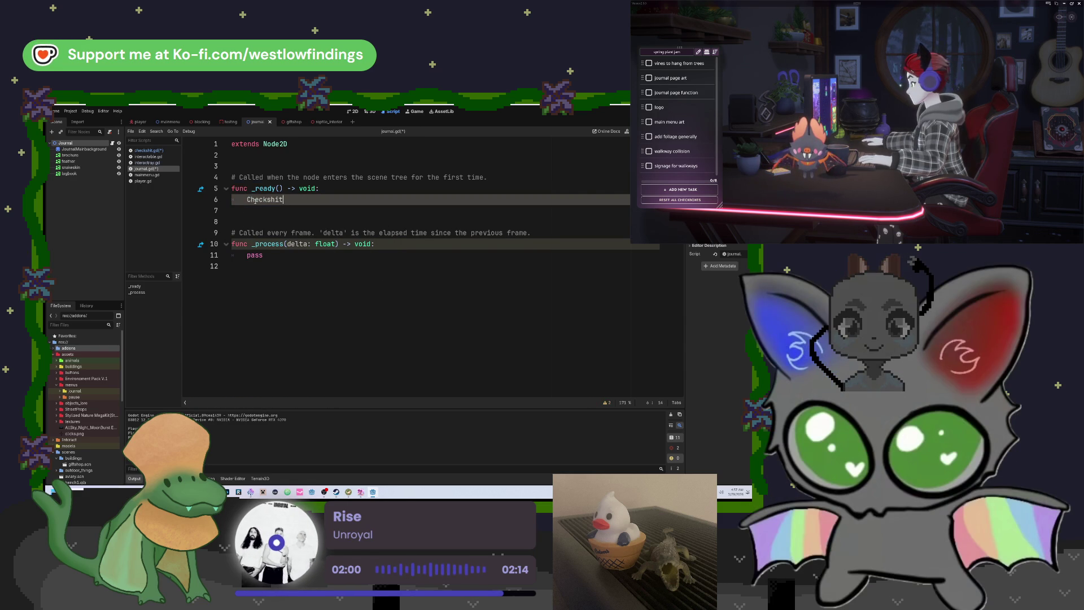
text(.)
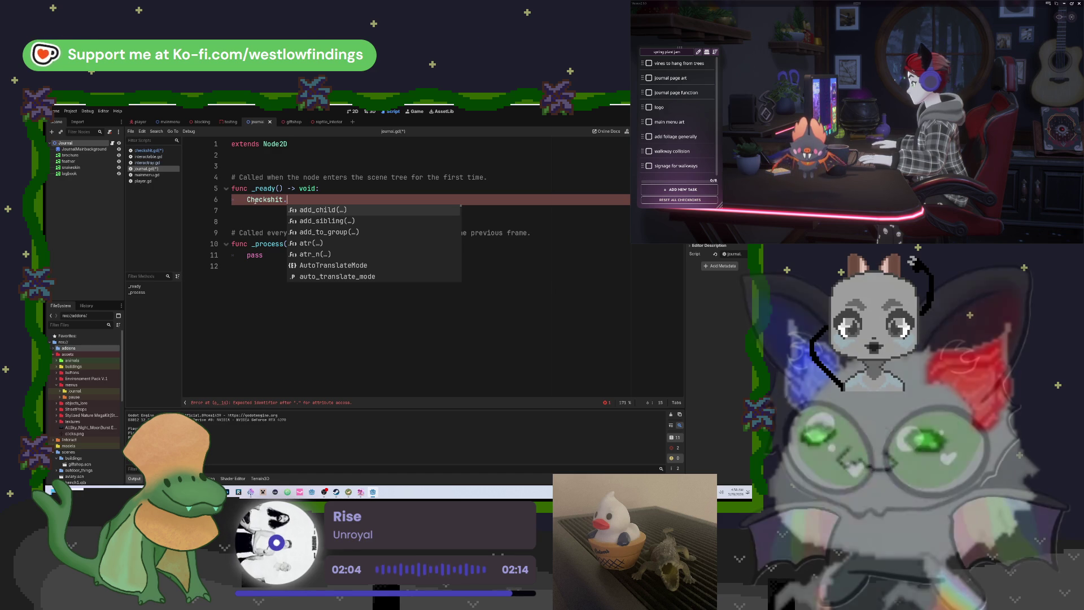
Browse the Checkshit autocomplete list and type 'feather' after the dot.
scroll(380, 244, down, 5)
scroll(380, 245, down, 4)
scroll(380, 245, down, 5)
scroll(380, 244, up, 5)
scroll(379, 246, down, 4)
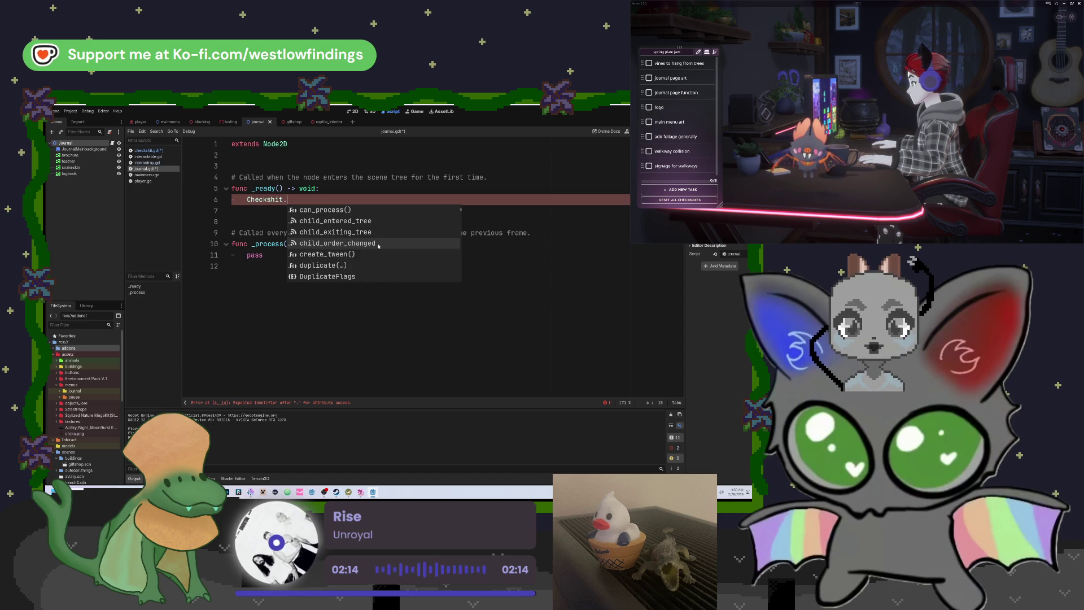
scroll(378, 246, down, 8)
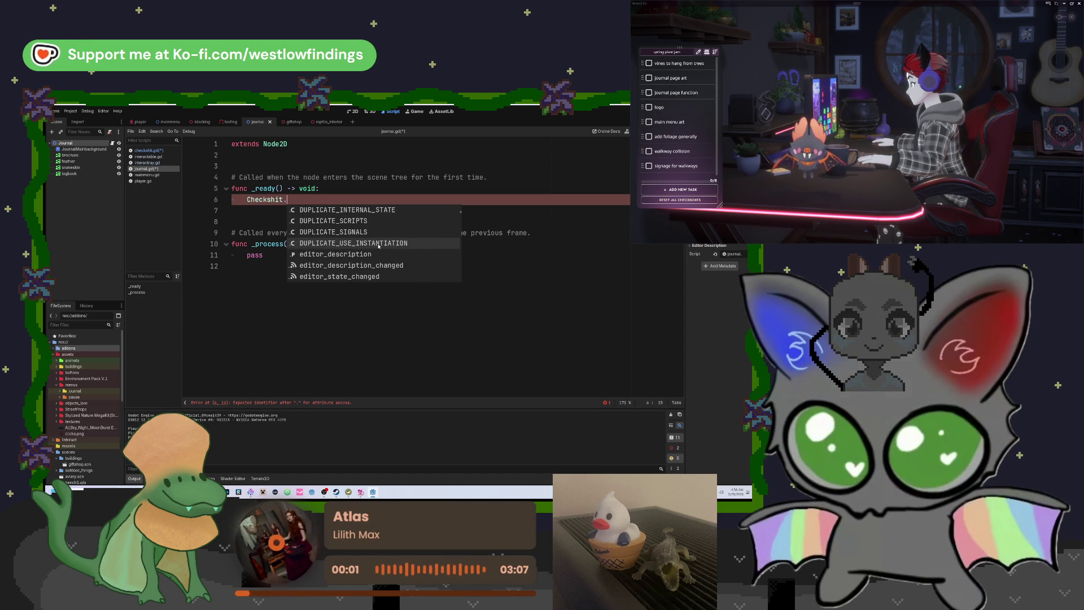
scroll(378, 245, up, 1)
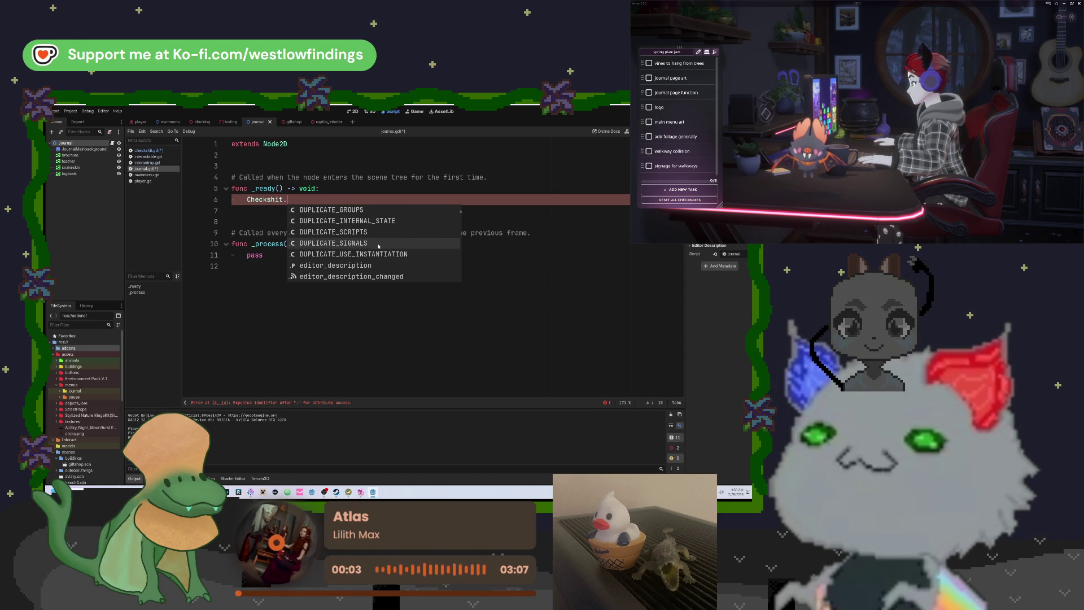
scroll(379, 246, up, 5)
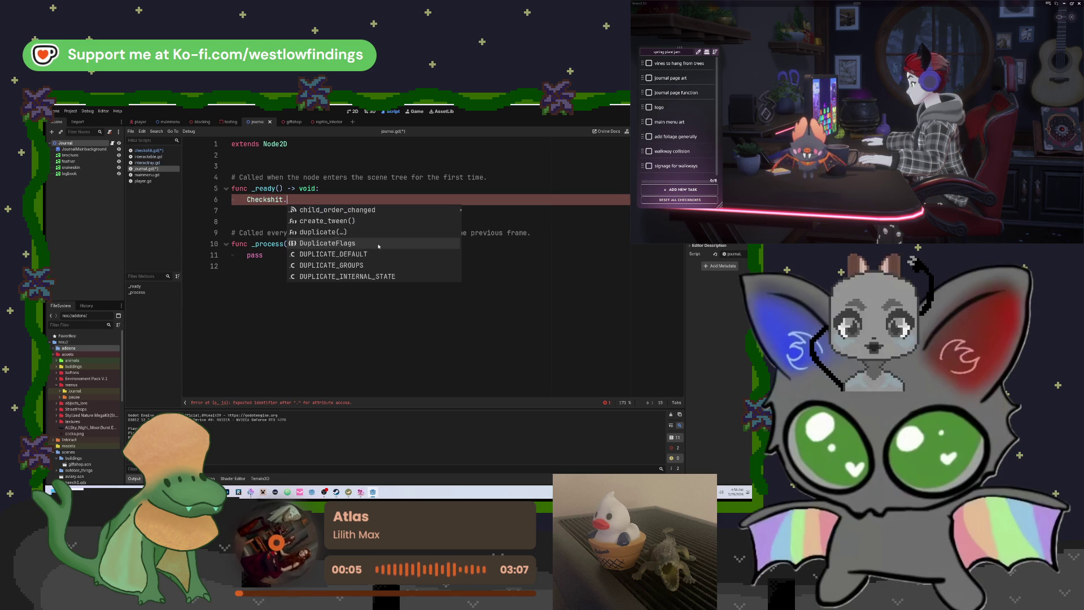
scroll(378, 246, up, 2)
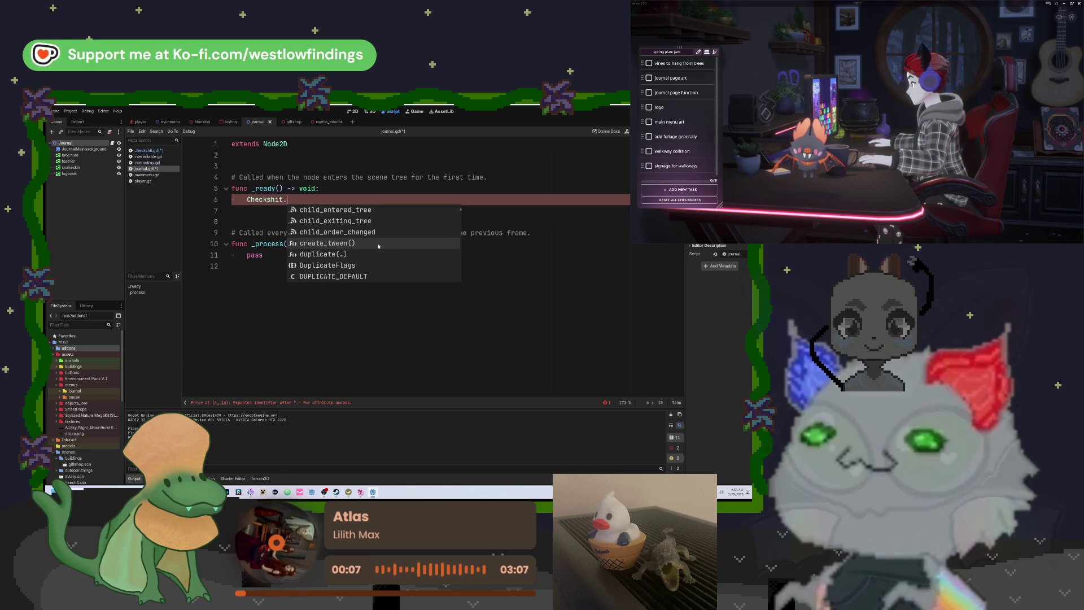
scroll(378, 246, down, 5)
scroll(379, 246, down, 1)
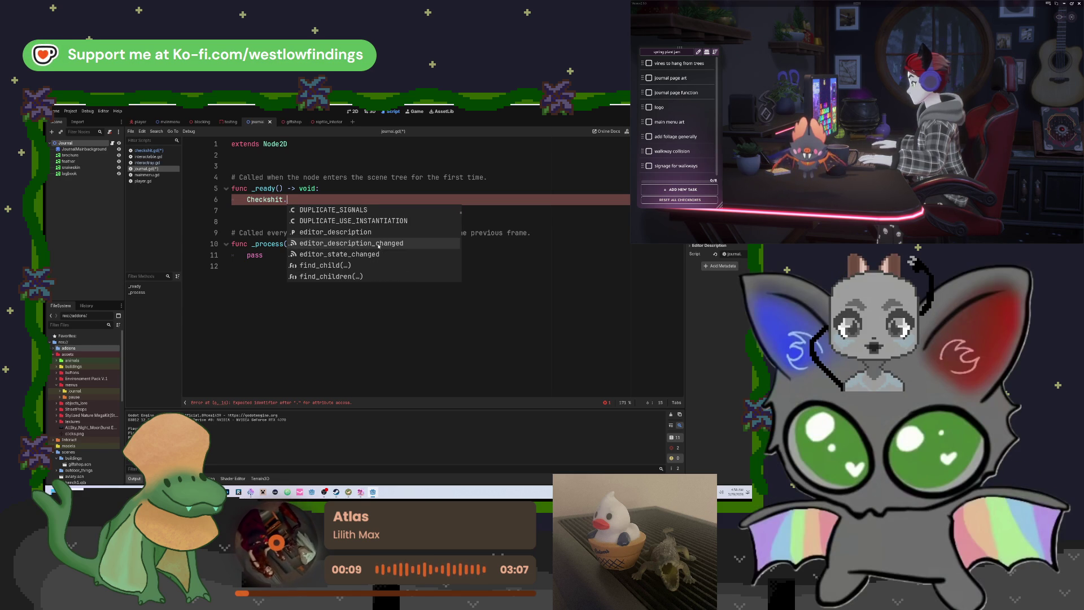
scroll(378, 247, down, 10)
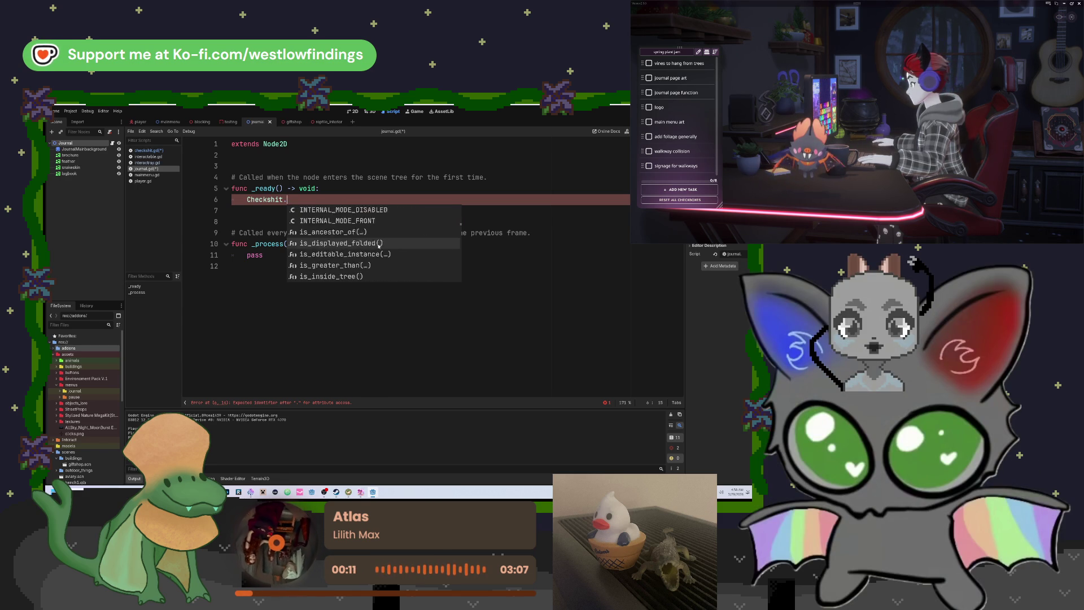
scroll(378, 246, down, 10)
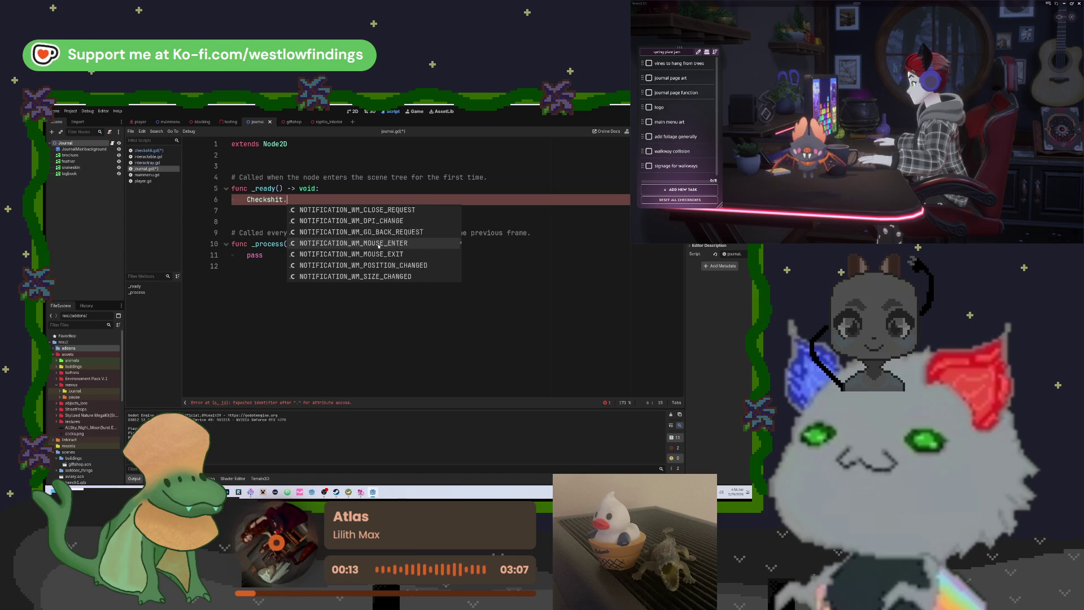
scroll(378, 246, down, 10)
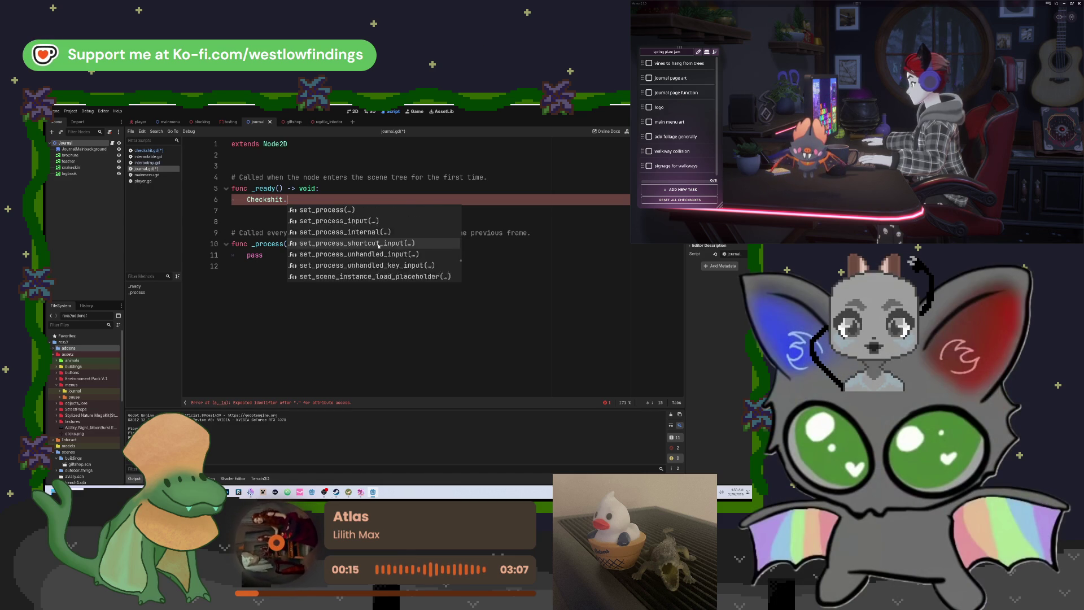
scroll(378, 246, down, 10)
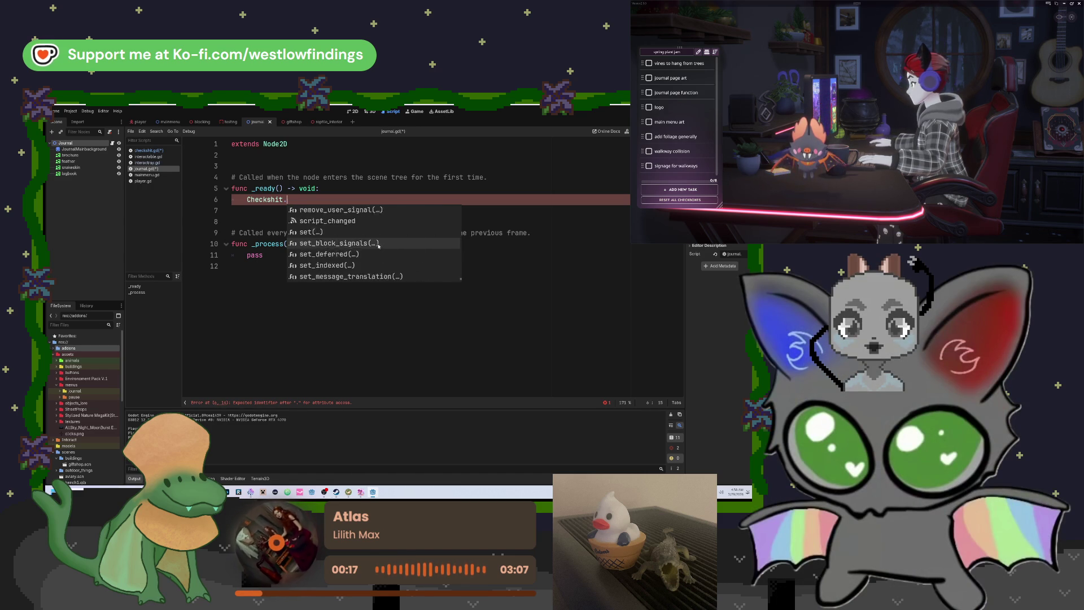
text(fea)
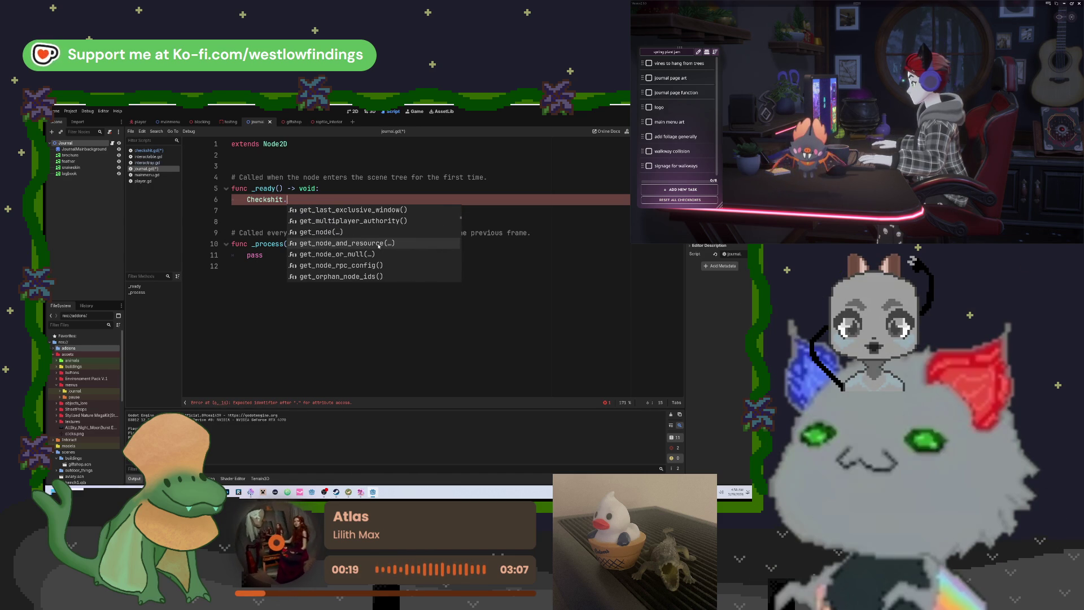
text(ther)
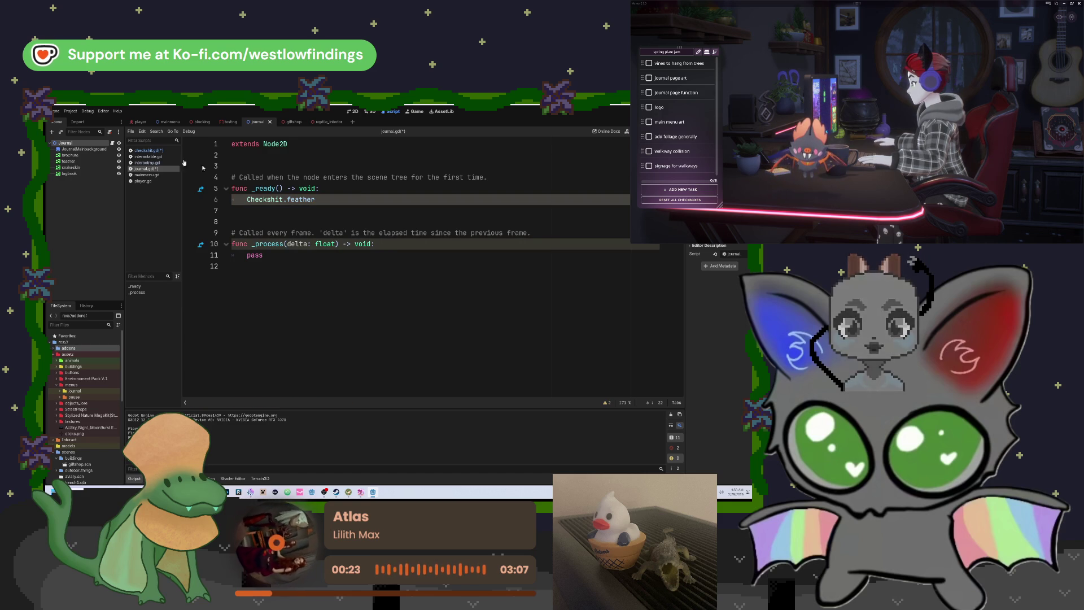
Check checkshit.gd's variable names, then retype the line in journal.gd as Checkshit.feather_interacted.
click(148, 150)
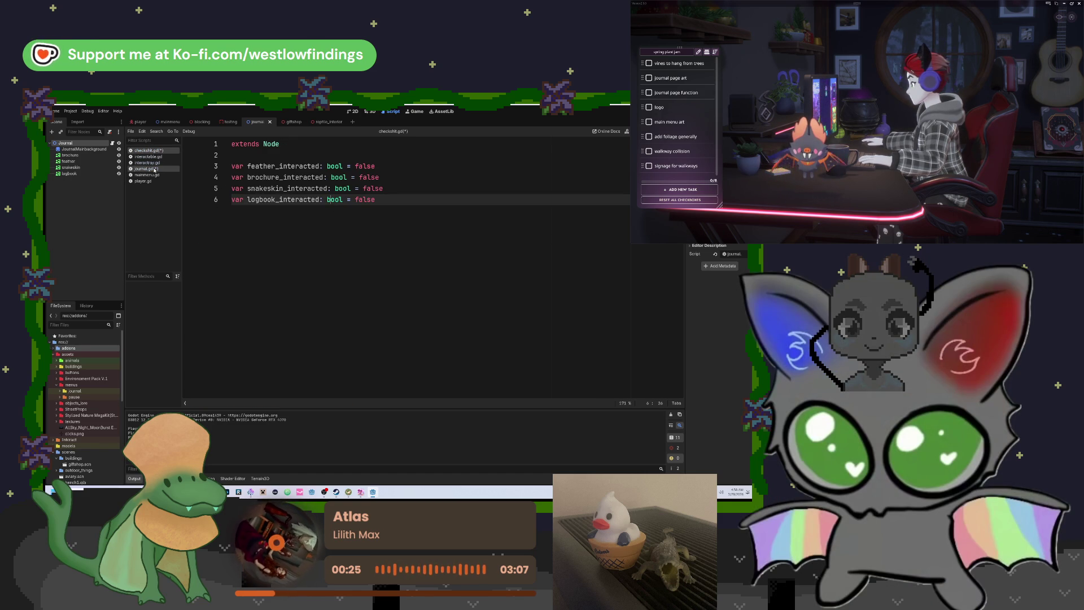
click(154, 169)
key(BackSpace)
key(BackSpace)
key(BackSpace)
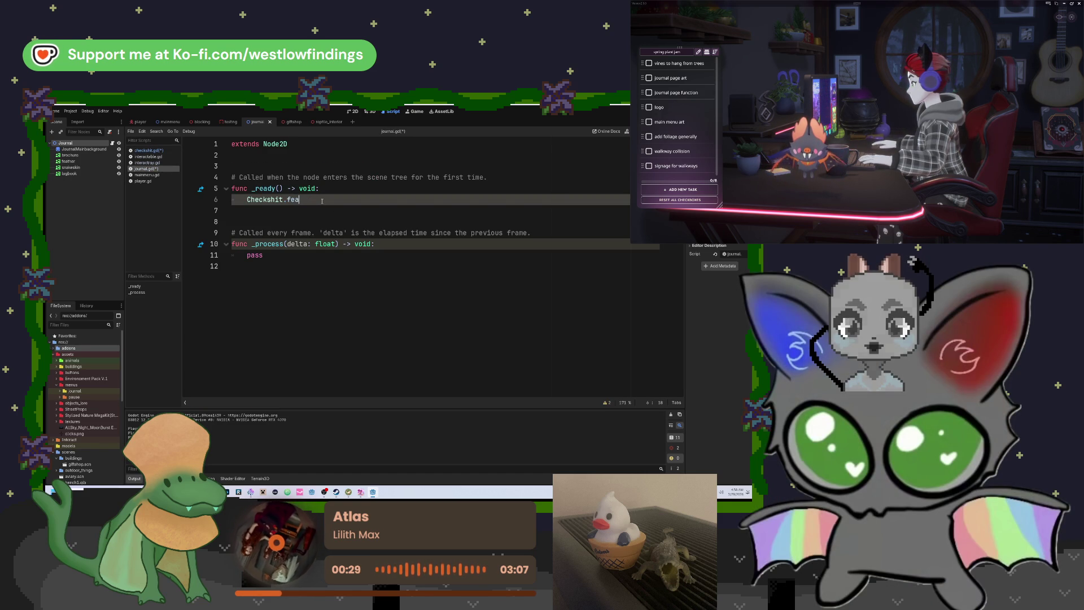
text(feather_interacted)
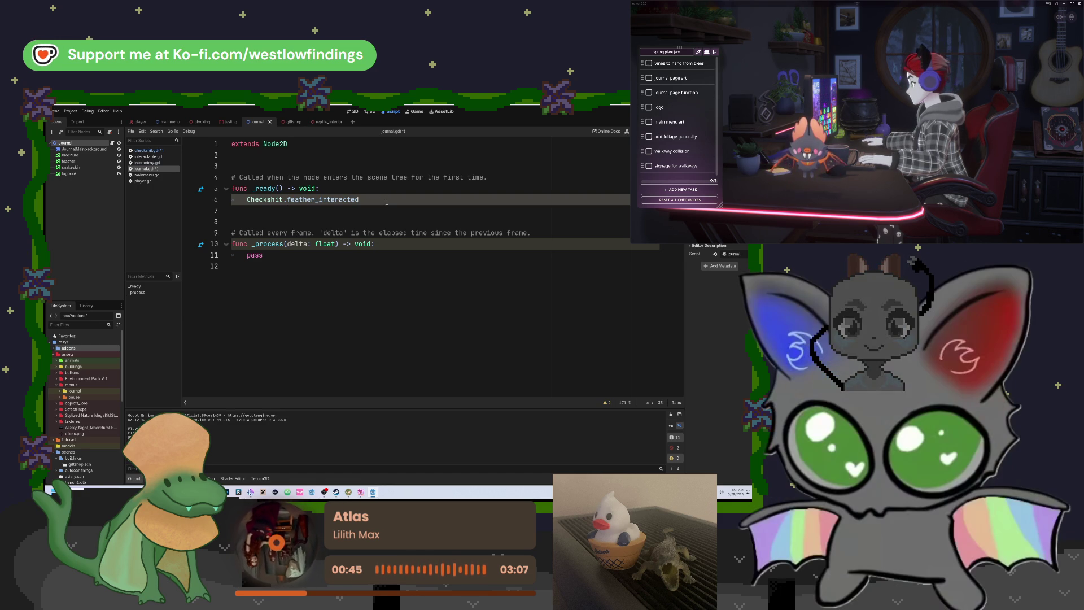
mouse_move(384, 201)
mouse_down()
mouse_move(286, 200)
mouse_move(375, 201)
mouse_up()
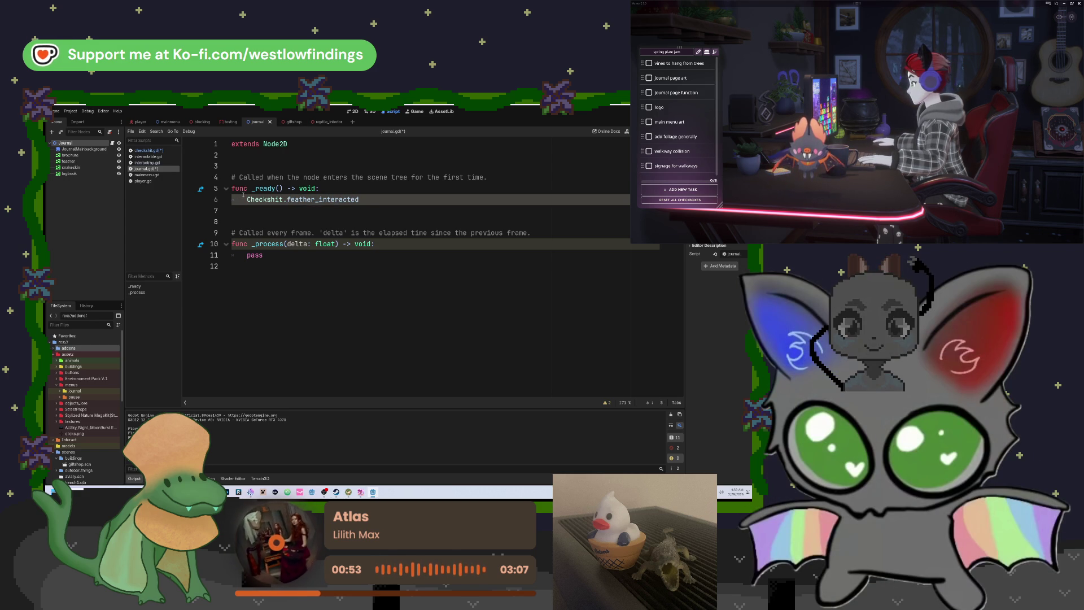
Select Checkshit.feather_interacted on line 6 of journal.gd, undoing a stray square-bracket wrap.
text([)
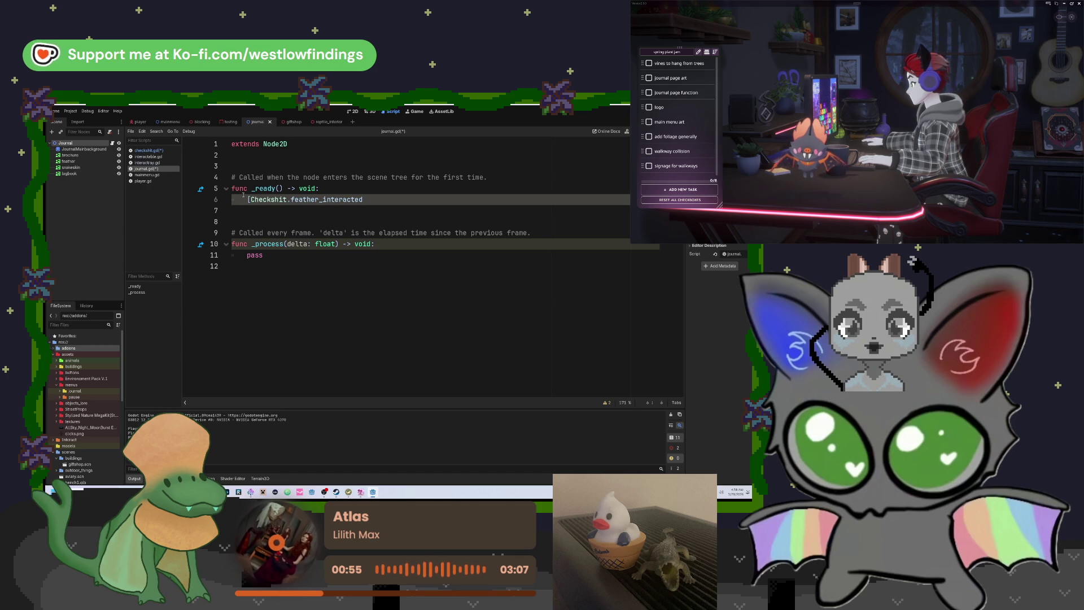
key(BackSpace)
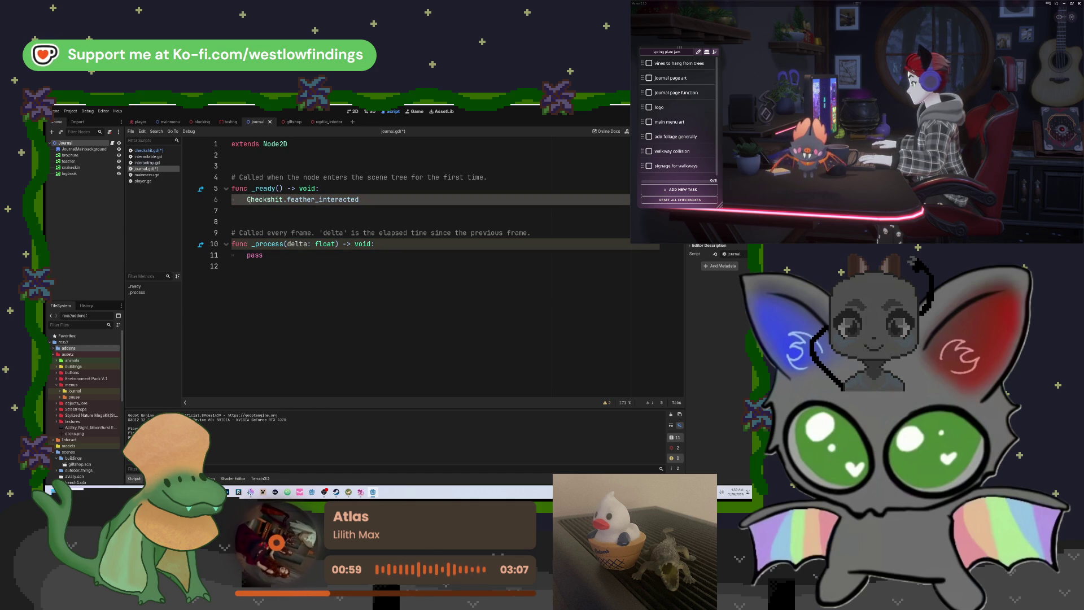
drag(247, 200, 362, 201)
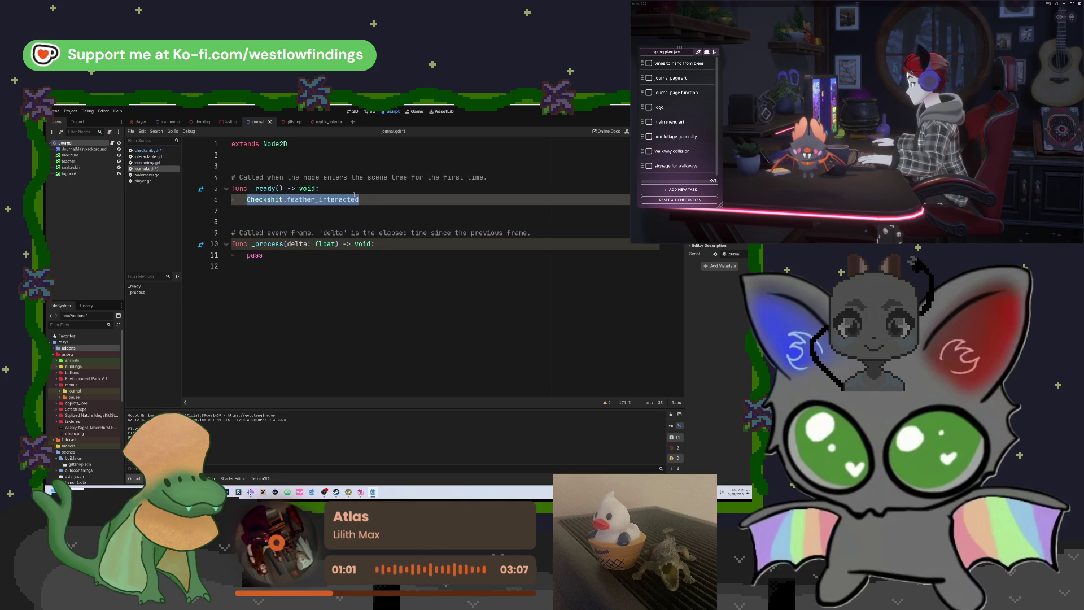
text([)
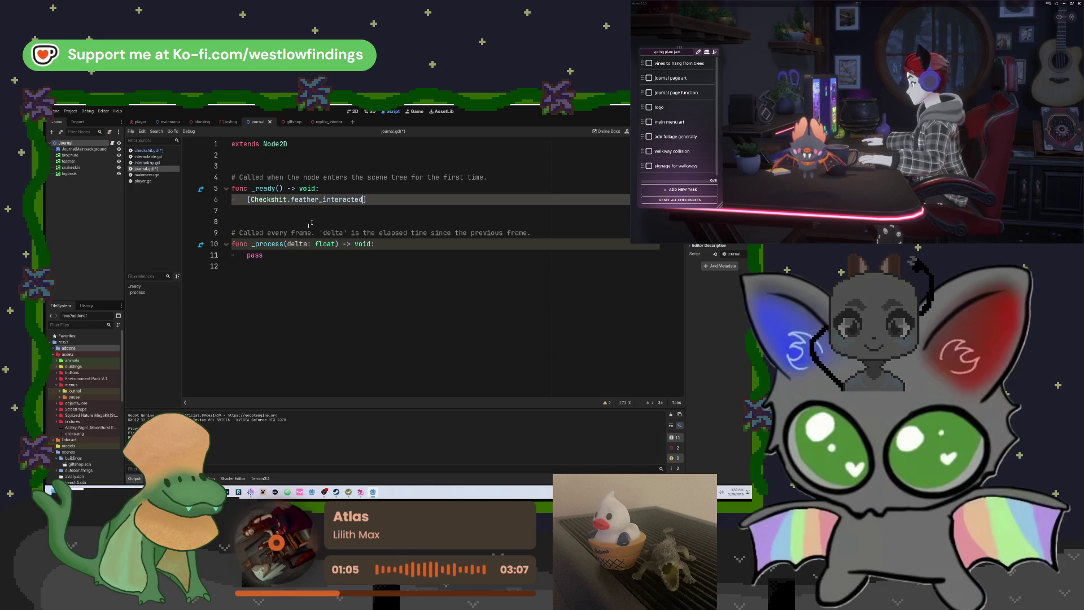
click(380, 199)
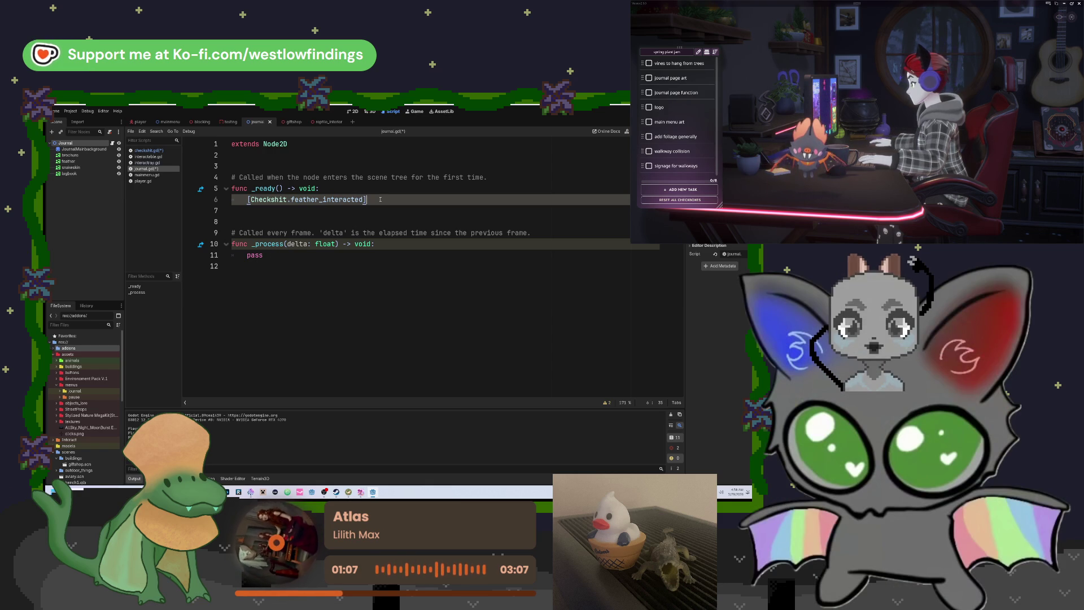
key(ctrl+z)
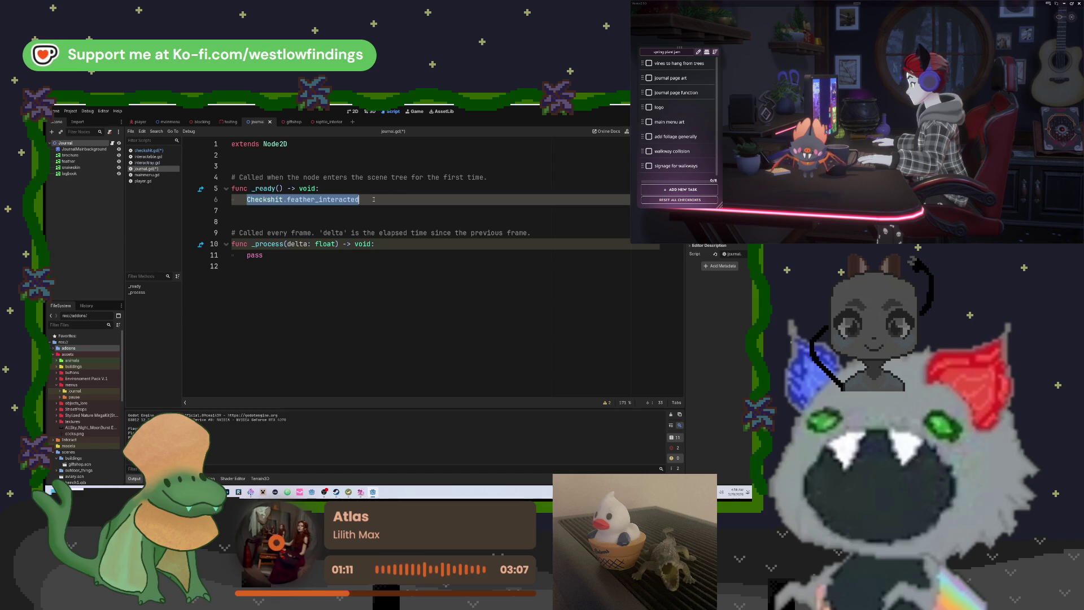
Make line 6 read print(Checkshit.feather_interacted), then save and run the game with F5.
text(()
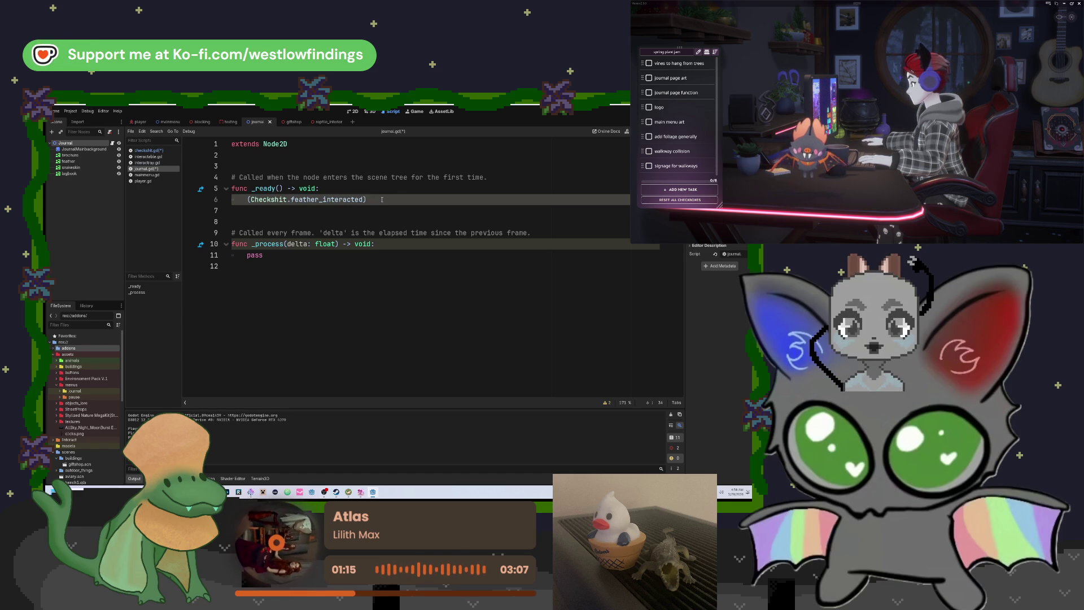
key(Left)
key(Left)
key(Left)
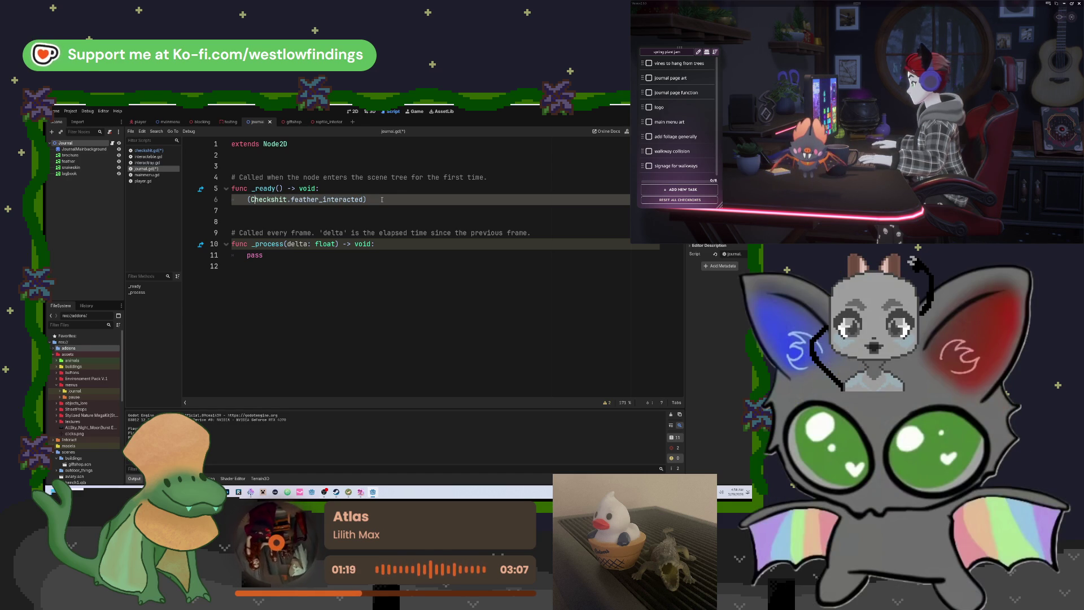
text(print)
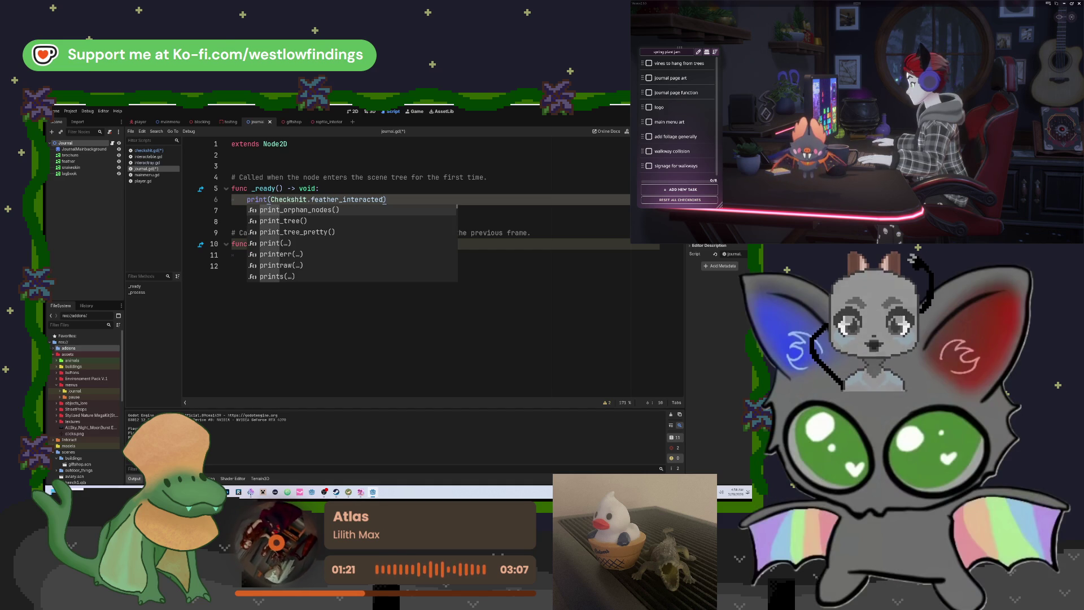
key(Down)
key(Down)
key(Down)
key(Return)
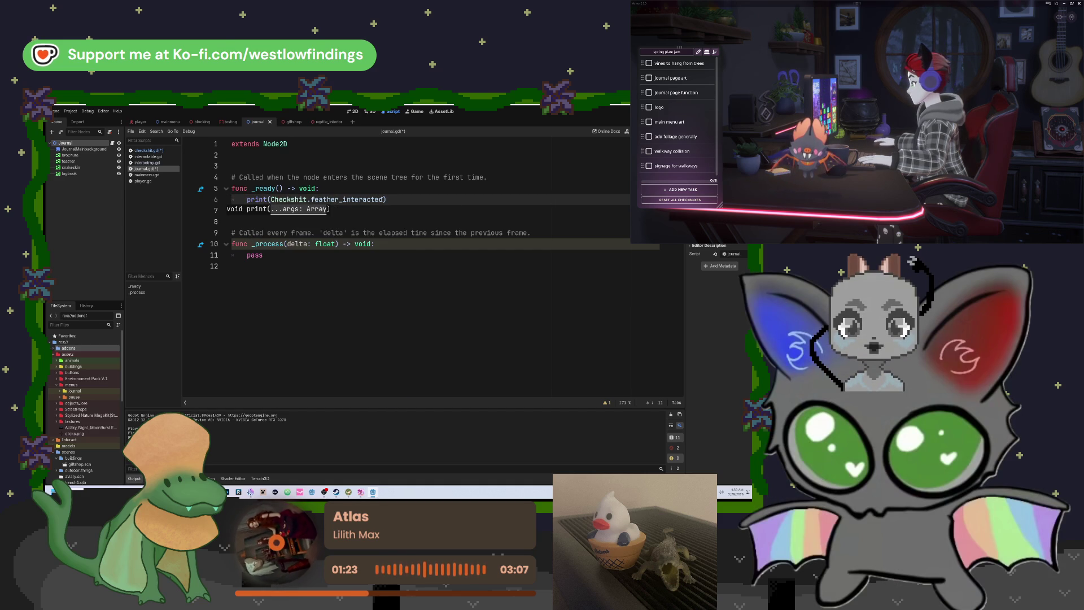
click(388, 198)
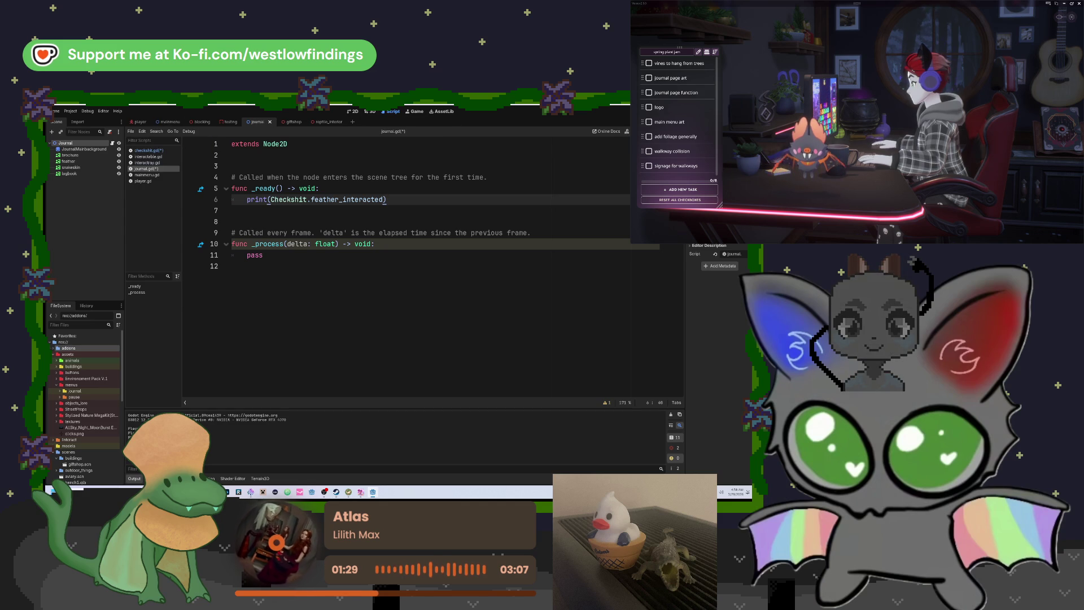
key(F5)
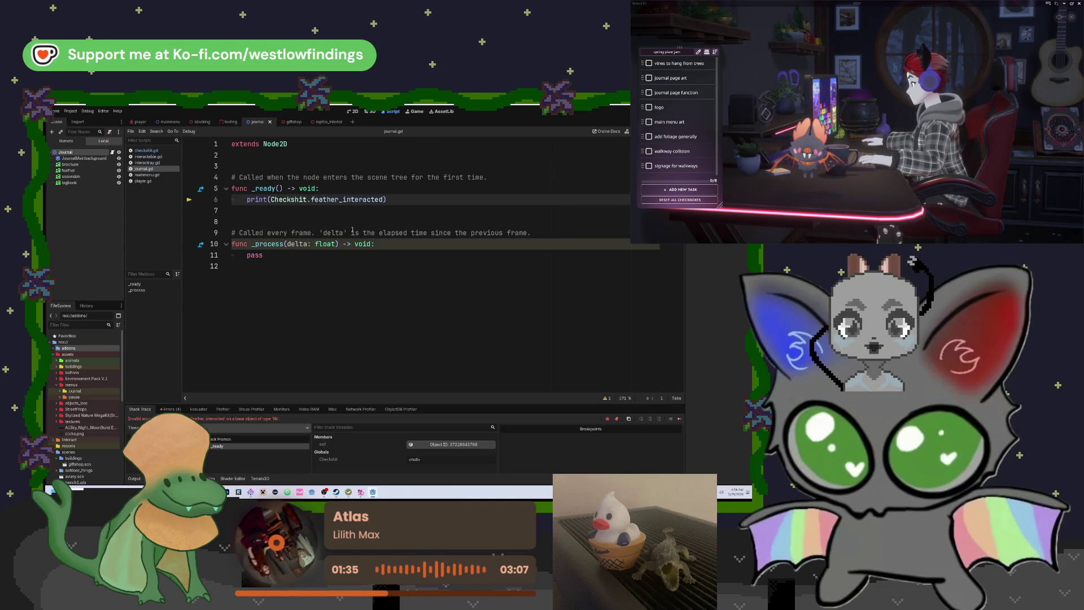
Delete 'print(' so line 6 reads Checkshit.feather_interacted, then switch to checkshit.gd.
drag(252, 201, 247, 200)
key(BackSpace)
key(BackSpace)
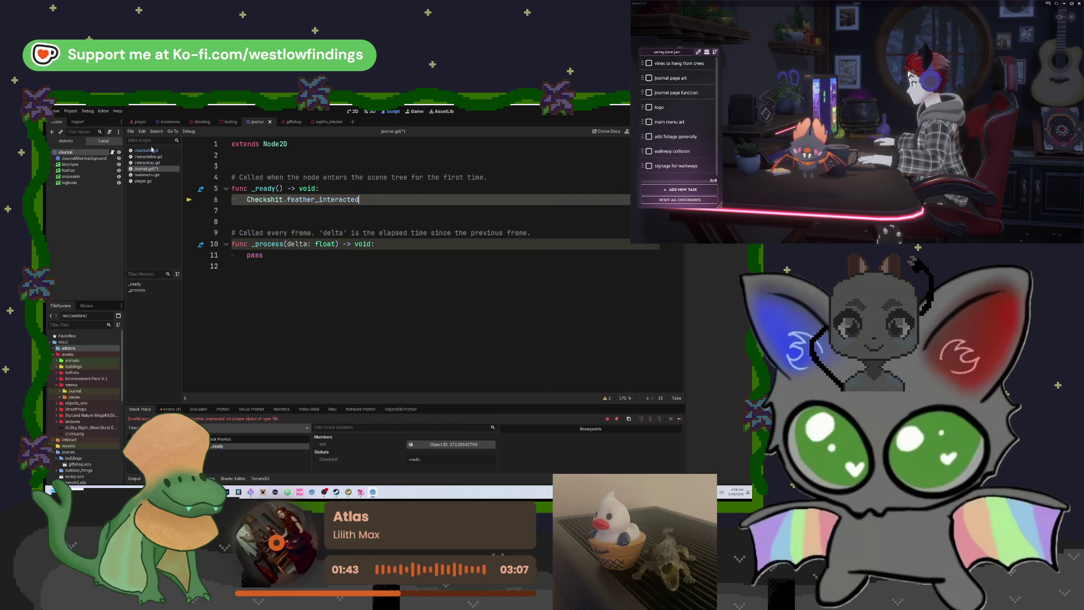
click(148, 150)
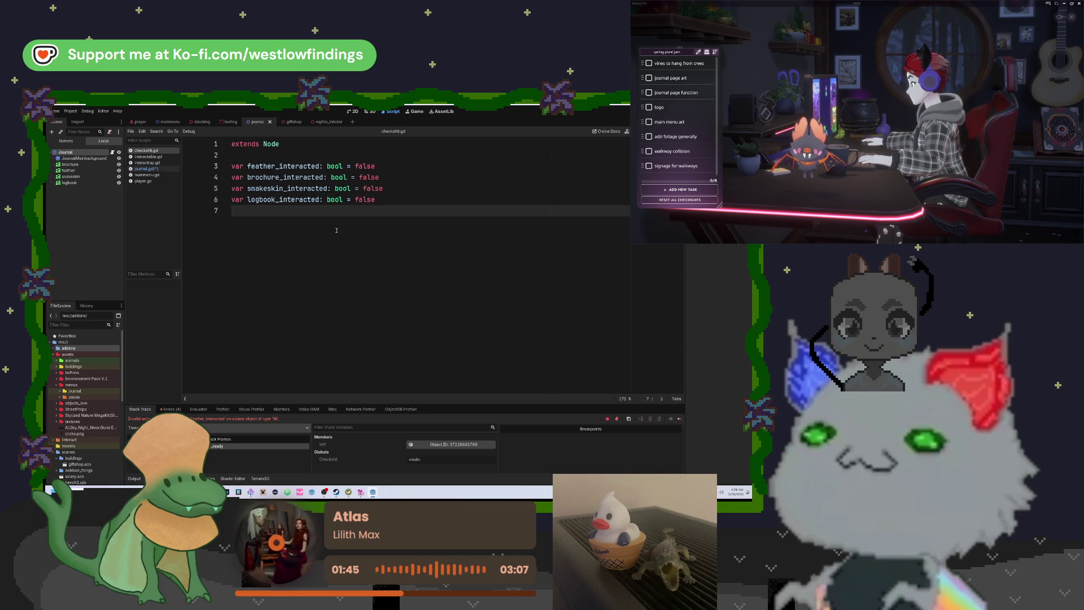
Add line 8 in checkshit.gd declaring 'func pickup_feather: bool' below the flag variables.
key(Return)
text(func)
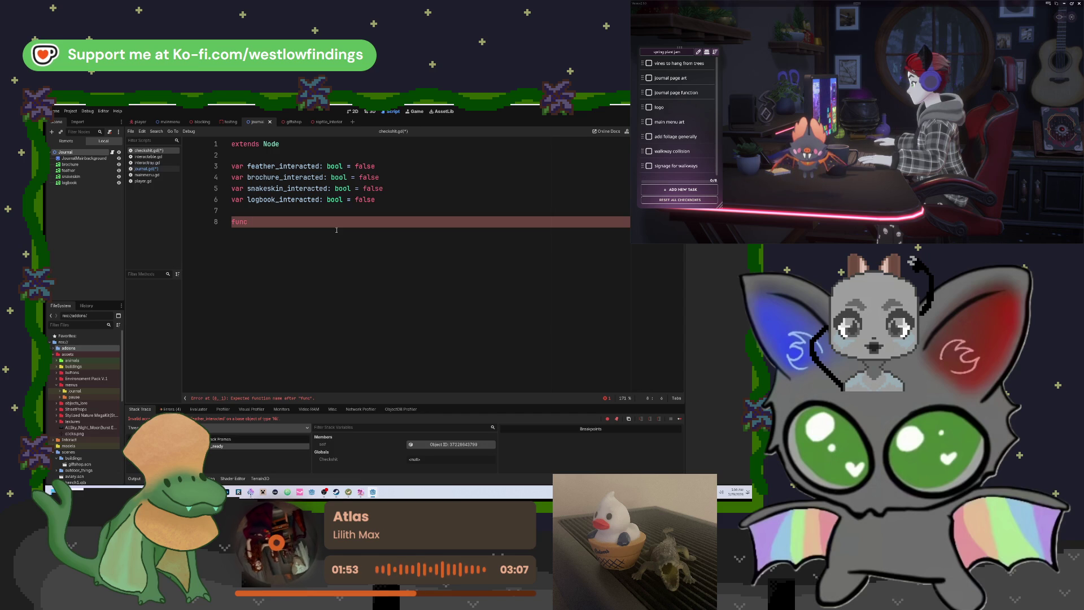
text( interactiontesting)
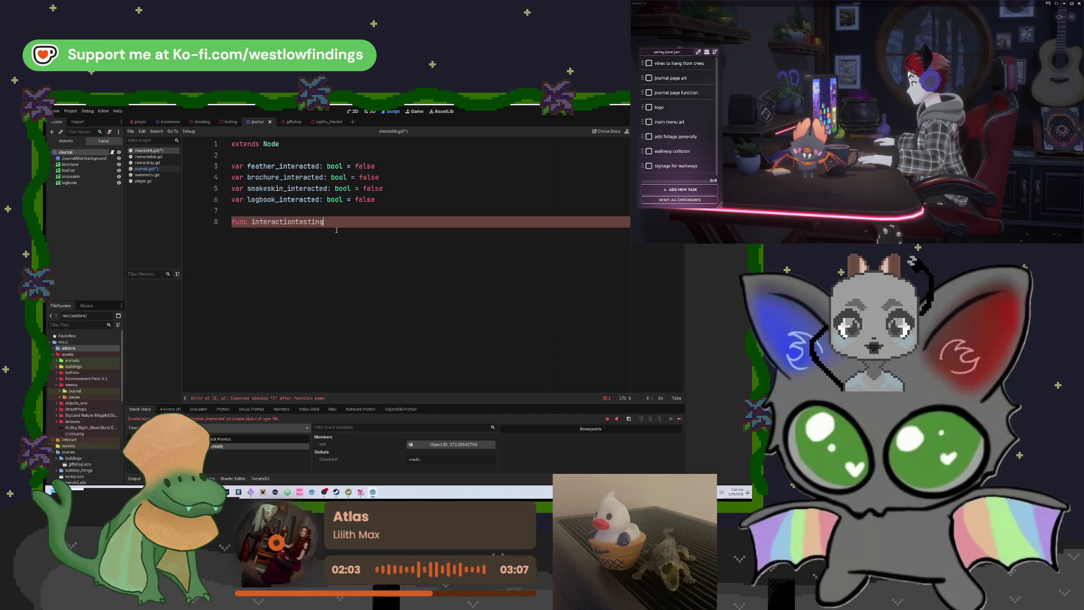
key(BackSpace)
key(BackSpace)
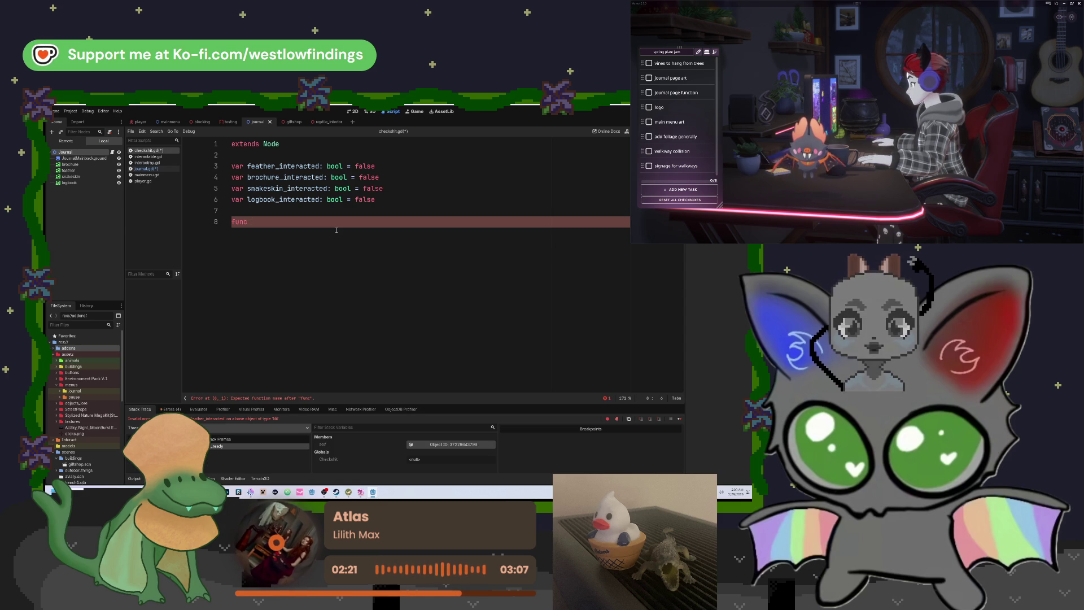
text(pickup_feather)
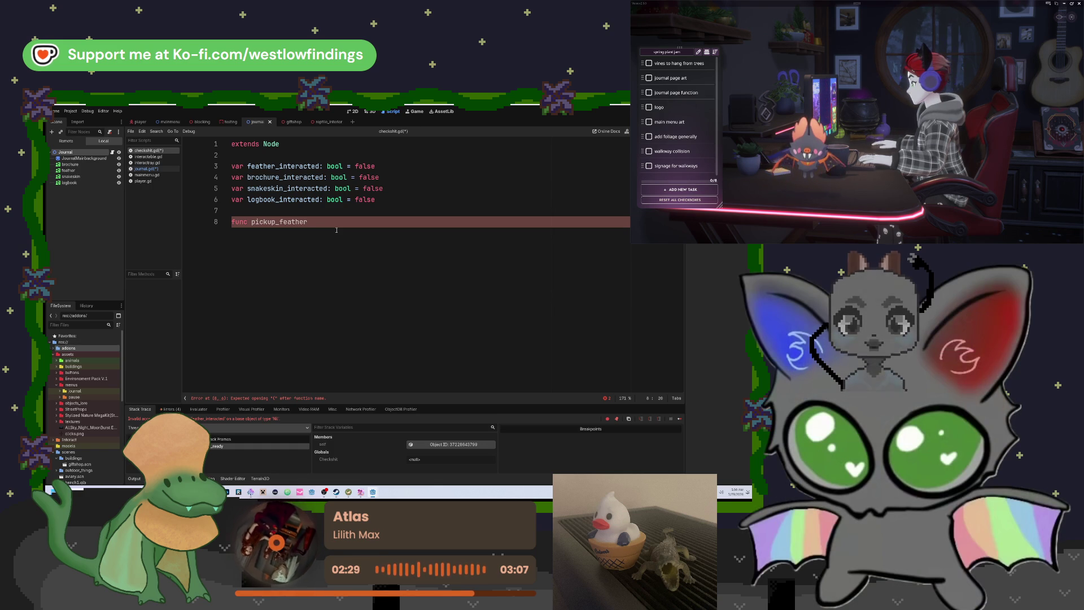
text(: )
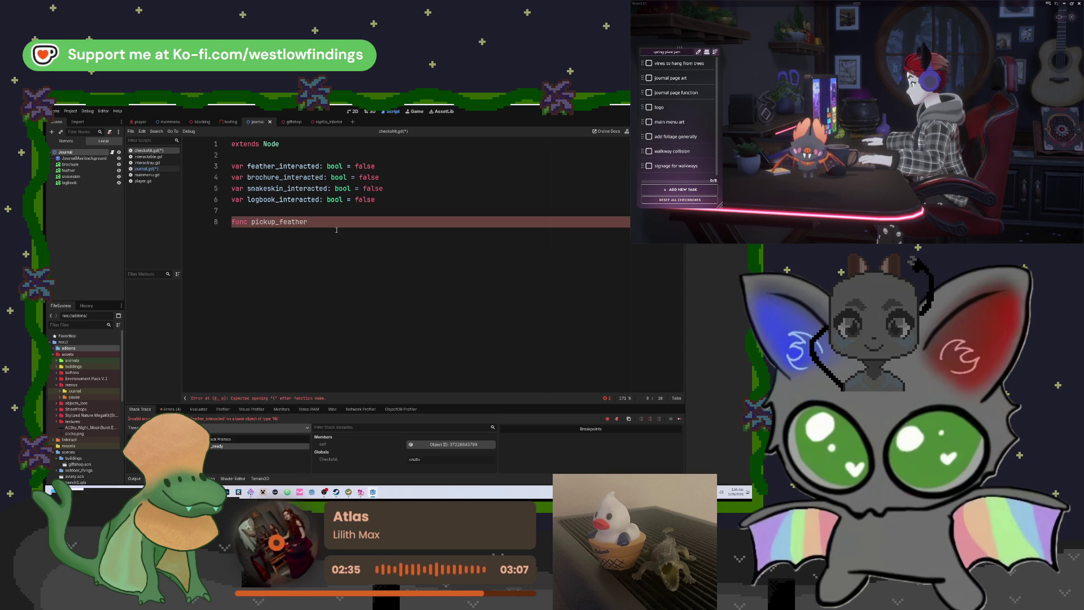
text(bool)
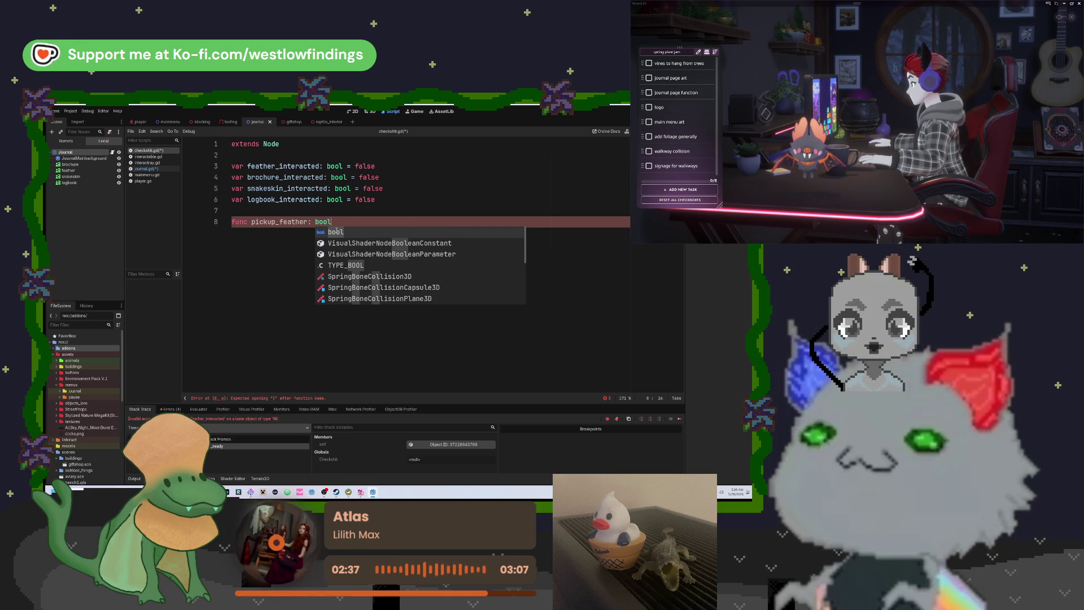
Rewrite the declaration as func pickup_feather(): and start an indented return on line 9.
key(Escape)
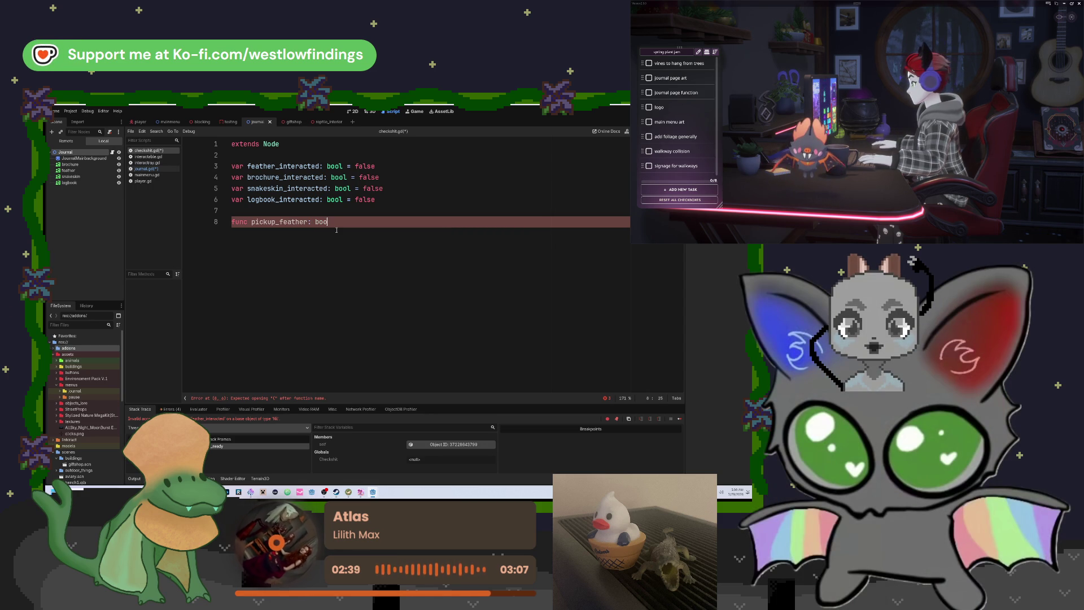
key(BackSpace)
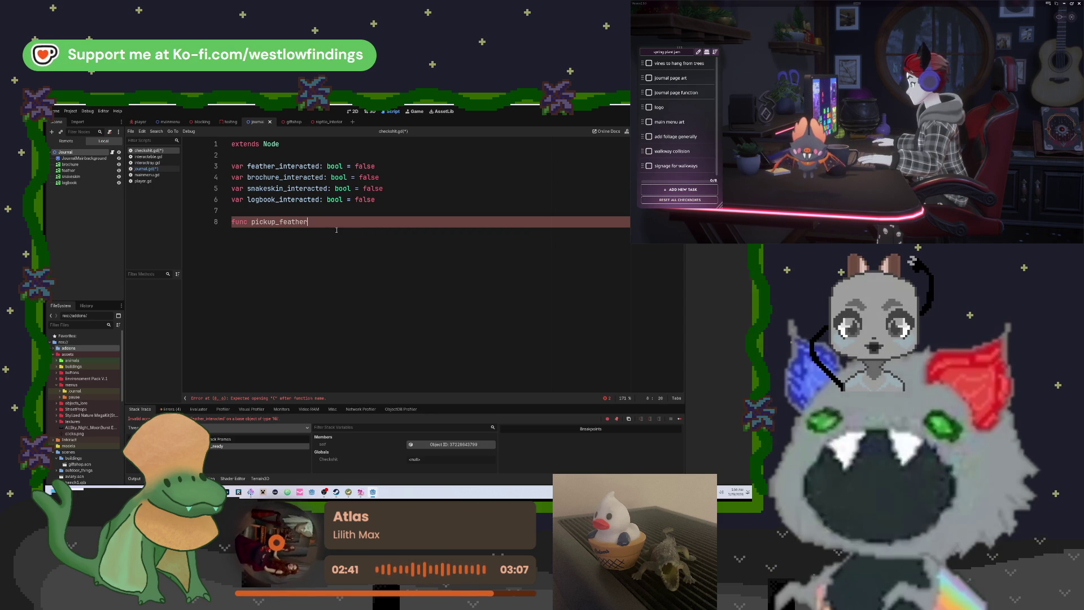
text(():)
key(BackSpace)
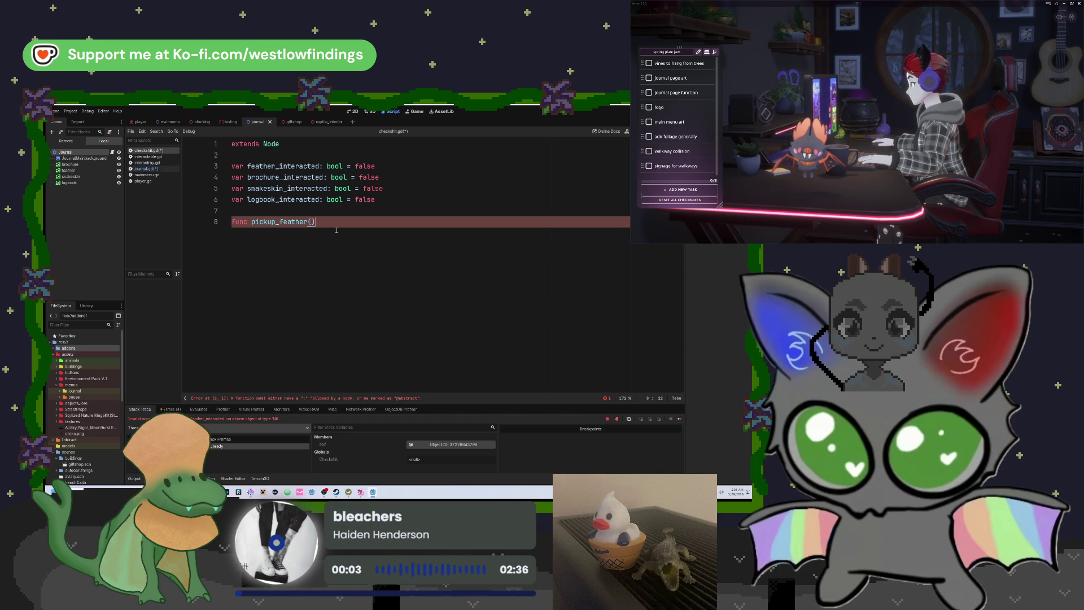
text(:)
key(Return)
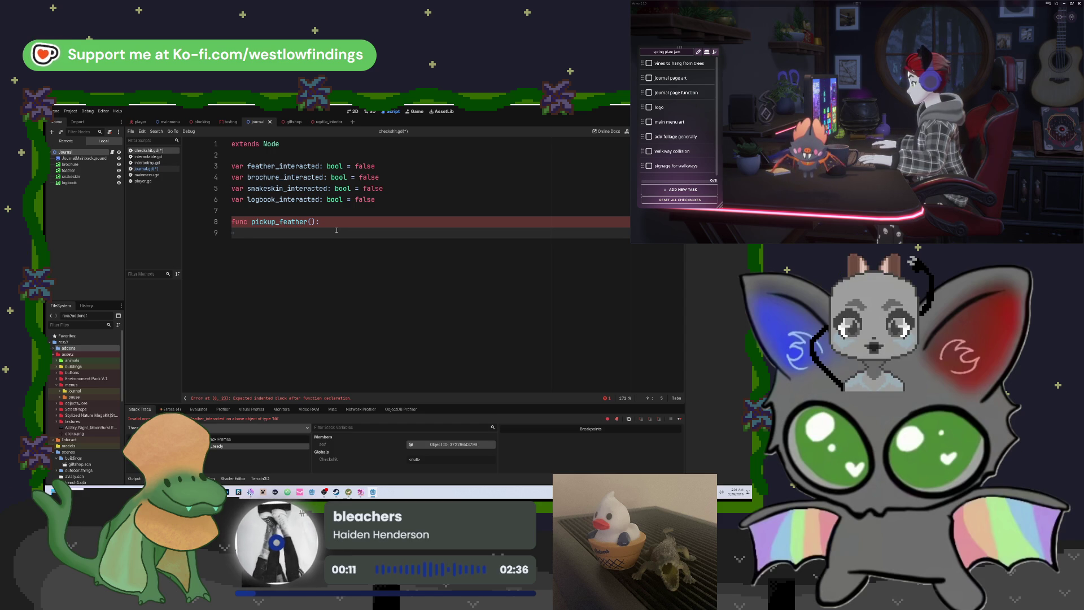
text(return feather)
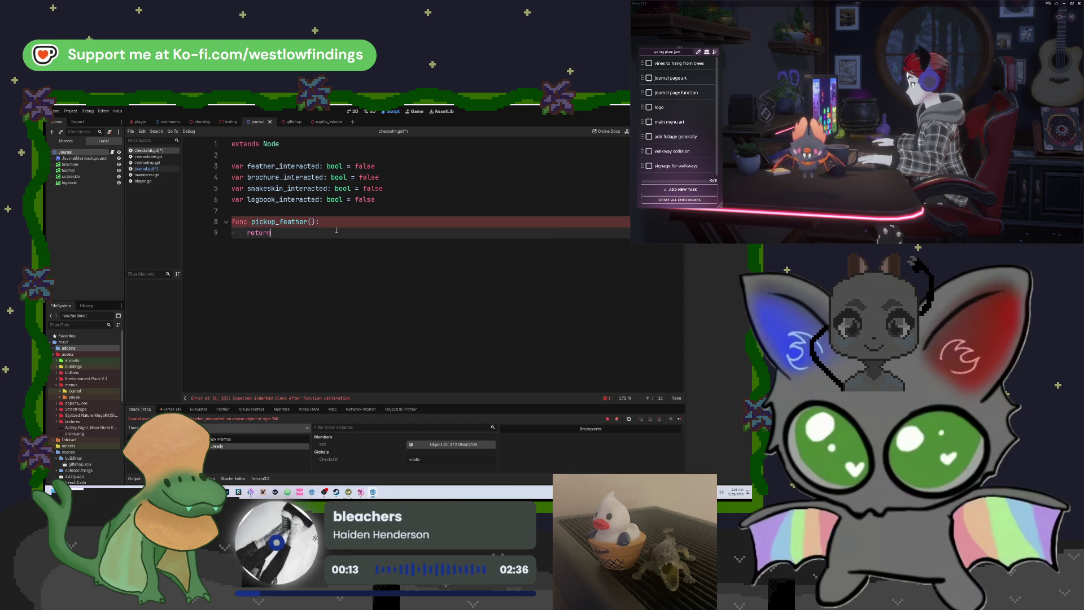
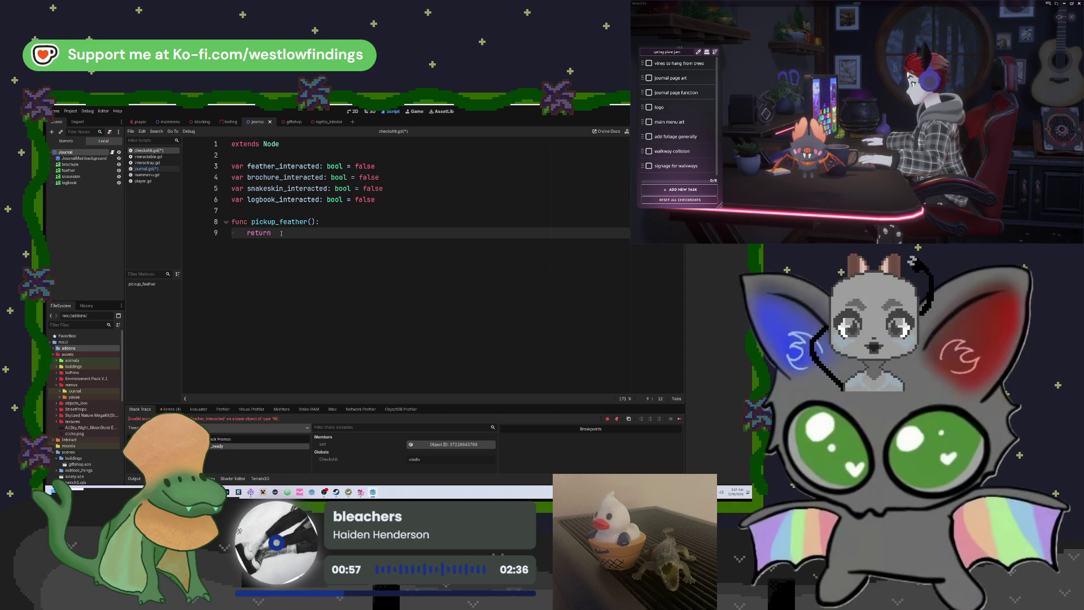
Finish pickup_feather() so it returns feather_interacted, then bring the Discord stream window forward.
text(feather)
key(Return)
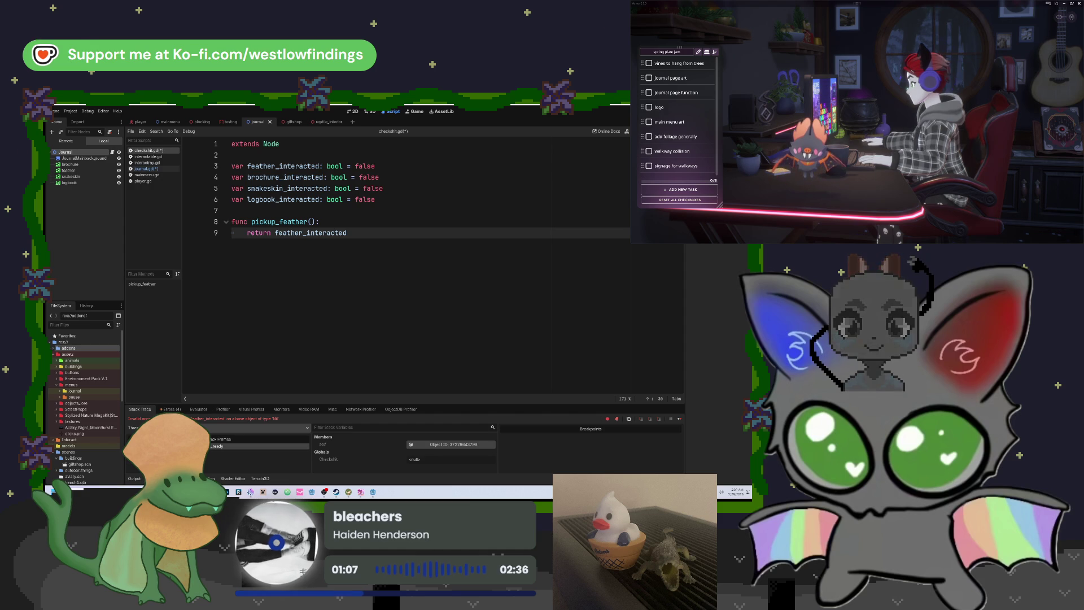
key(alt+Tab)
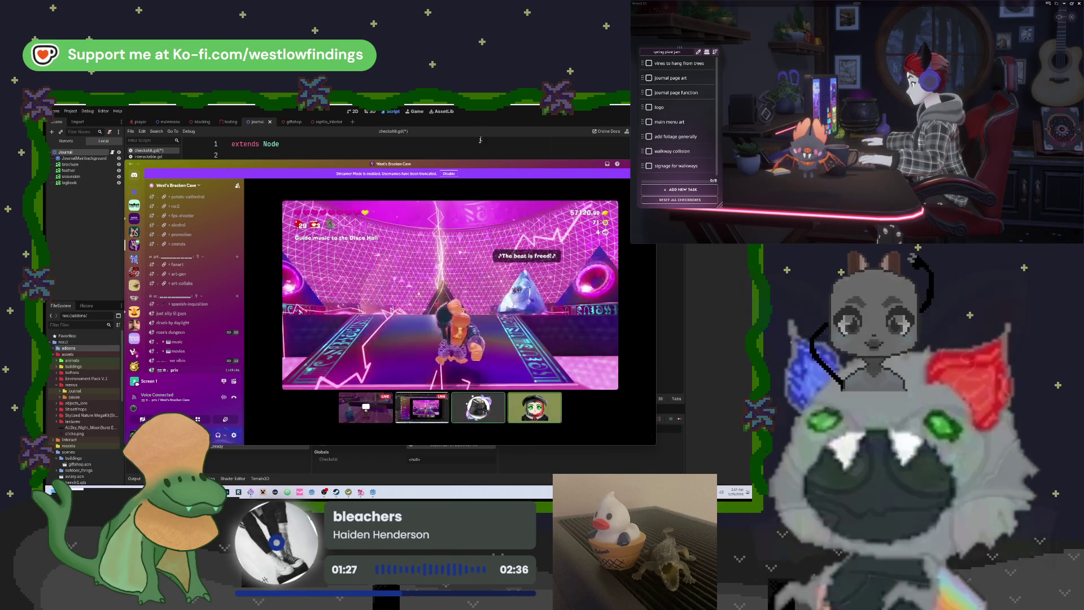
Switch the Discord call to grid view and return to the Godot script editor.
click(559, 347)
key(alt+Tab)
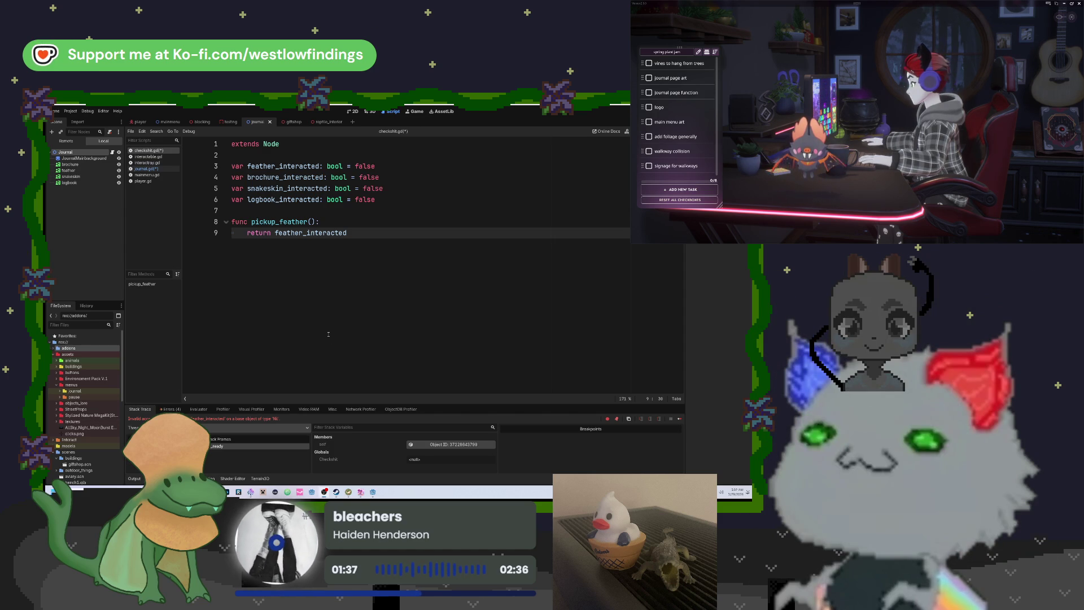
Duplicate pickup_feather into a pickup_brochure() getter returning brochure_interacted.
key(shift+Home)
key(shift+Up)
key(ctrl+c)
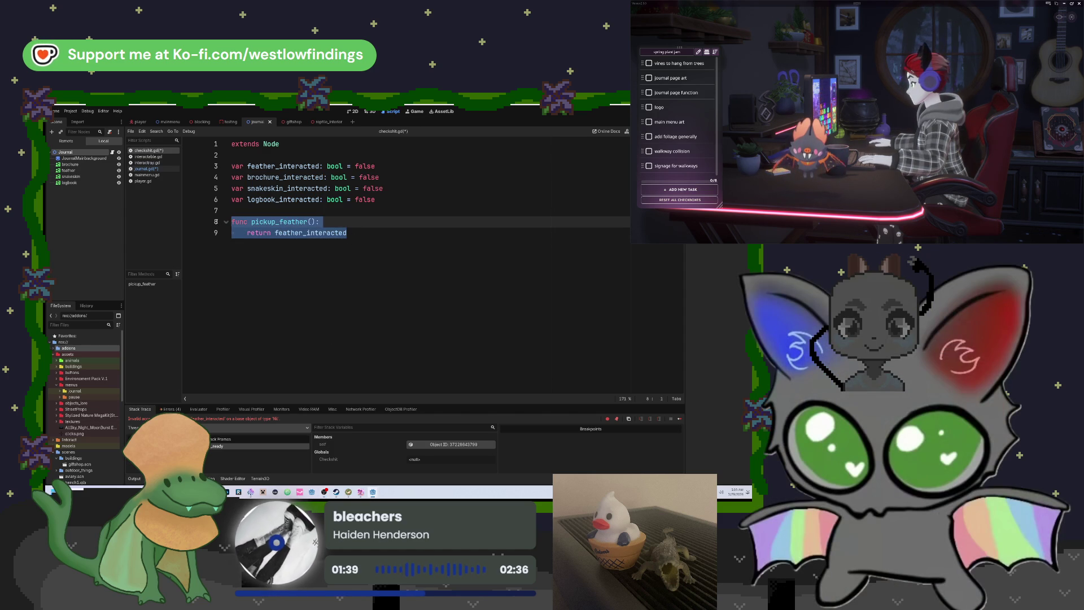
click(383, 240)
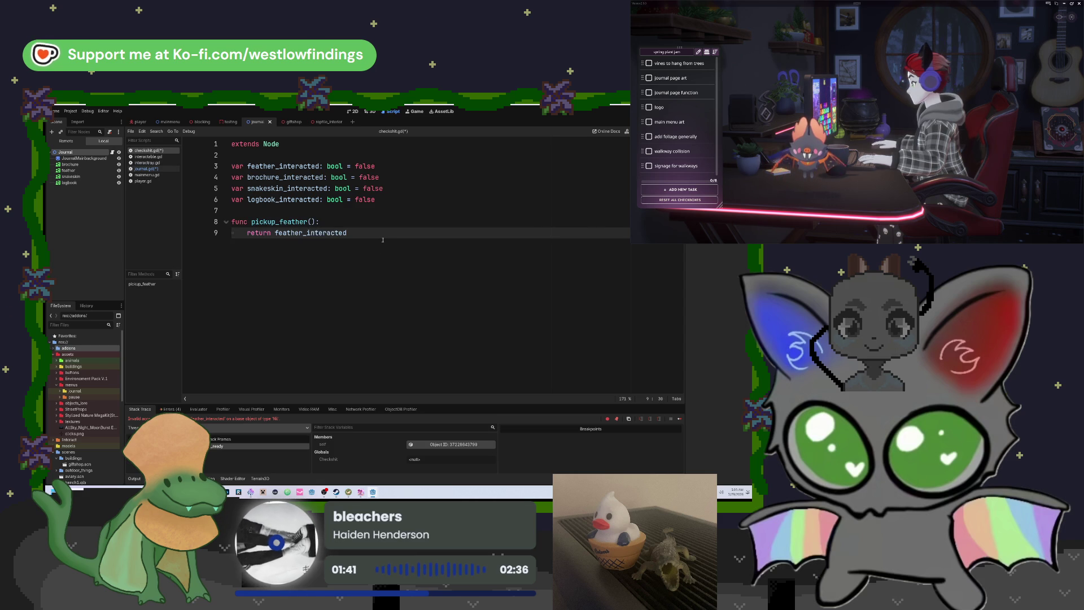
key(Return)
key(Return)
key(ctrl+v)
key(Up)
key(Left)
key(BackSpace)
key(BackSpace)
key(BackSpace)
key(BackSpace)
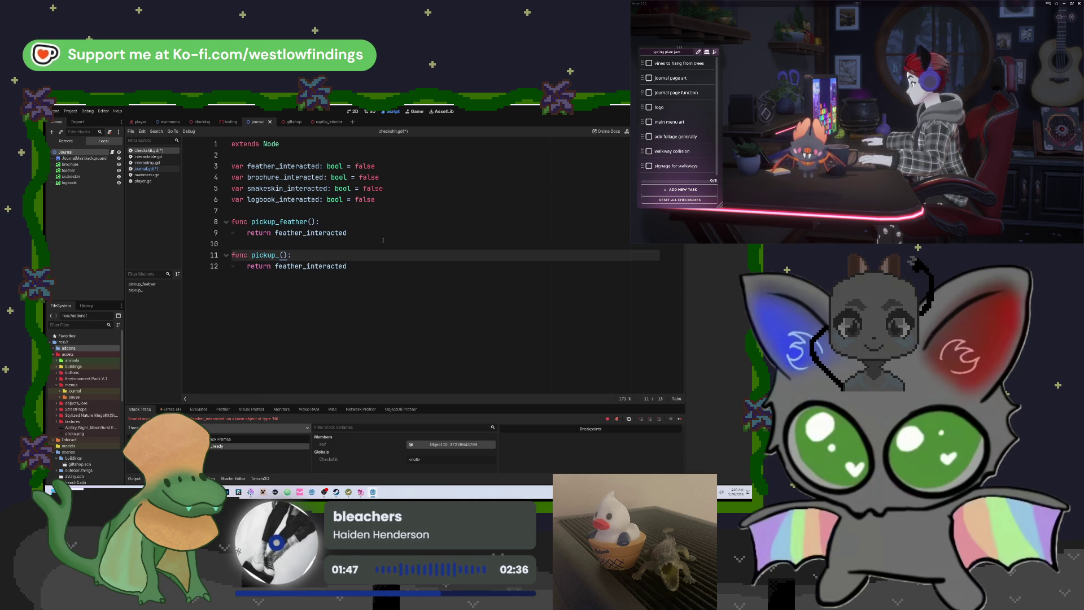
text(brochure)
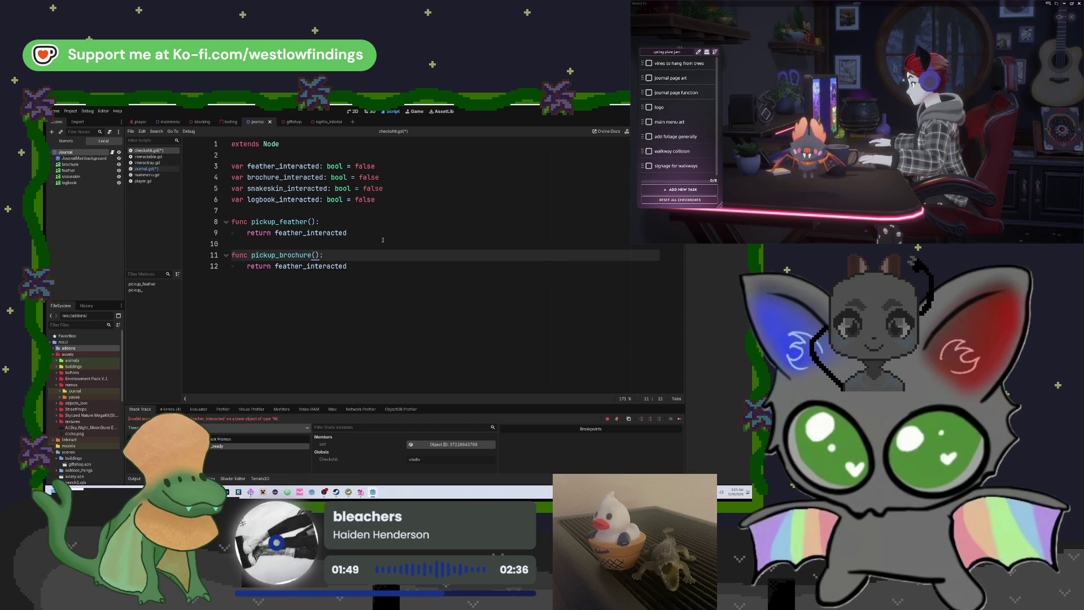
key(Down)
key(BackSpace)
key(BackSpace)
key(BackSpace)
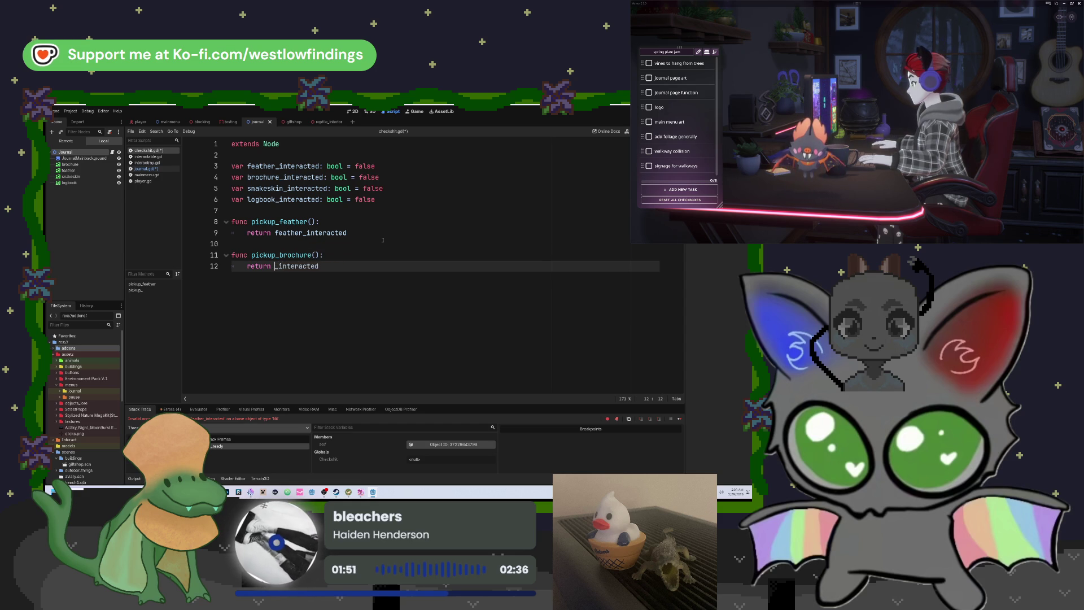
text(brochure)
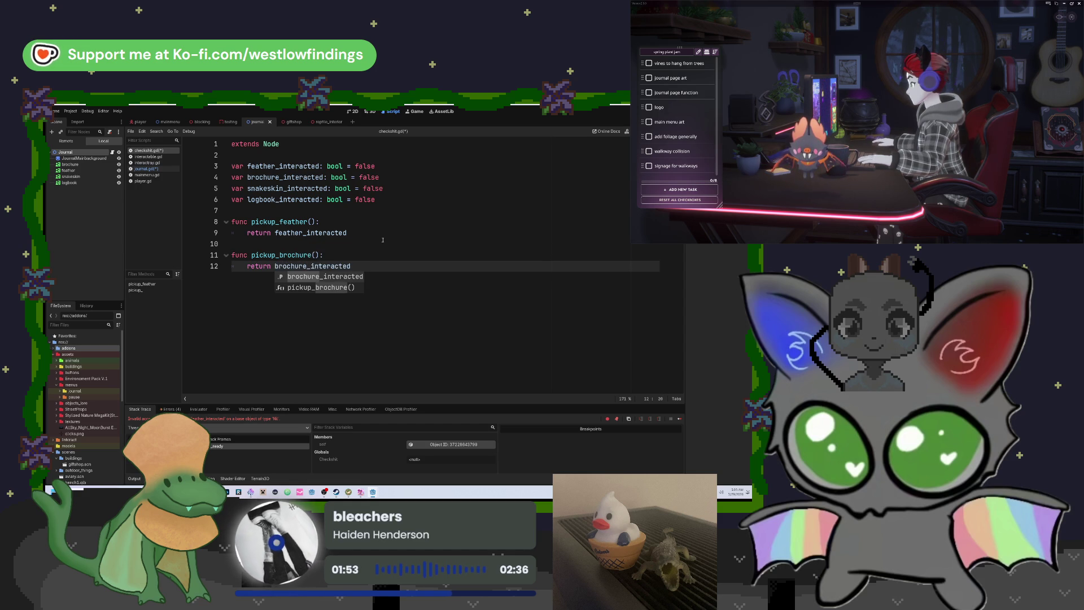
key(End)
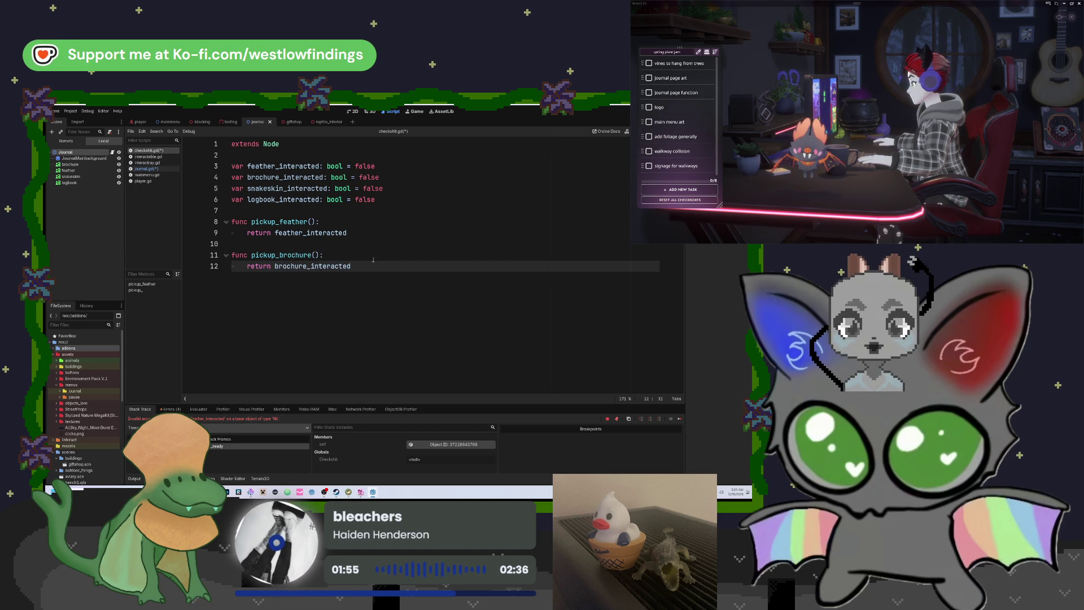
Add a pickup_snakeskin() getter returning snakeskin_interacted, and begin a logbook function below it.
key(Return)
key(Return)
key(BackSpace)
key(Return)
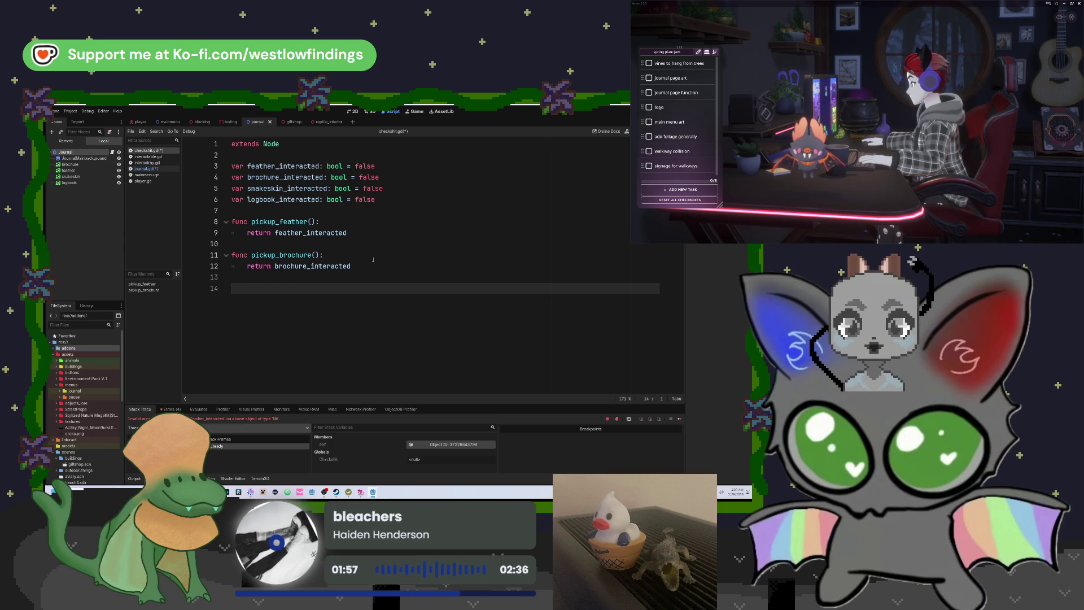
text(func )
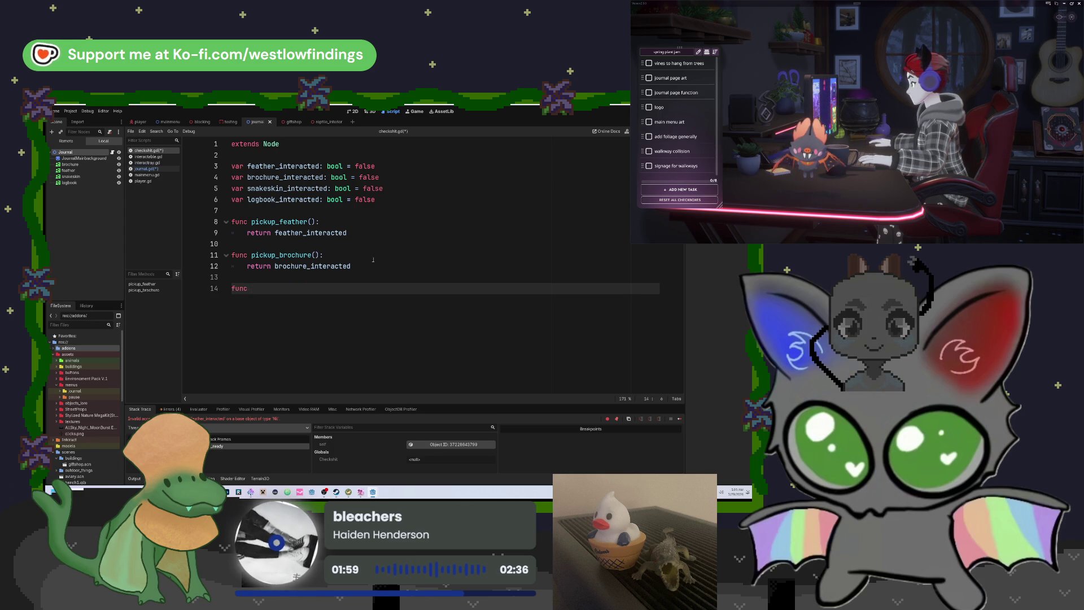
text(snakeskin_inter)
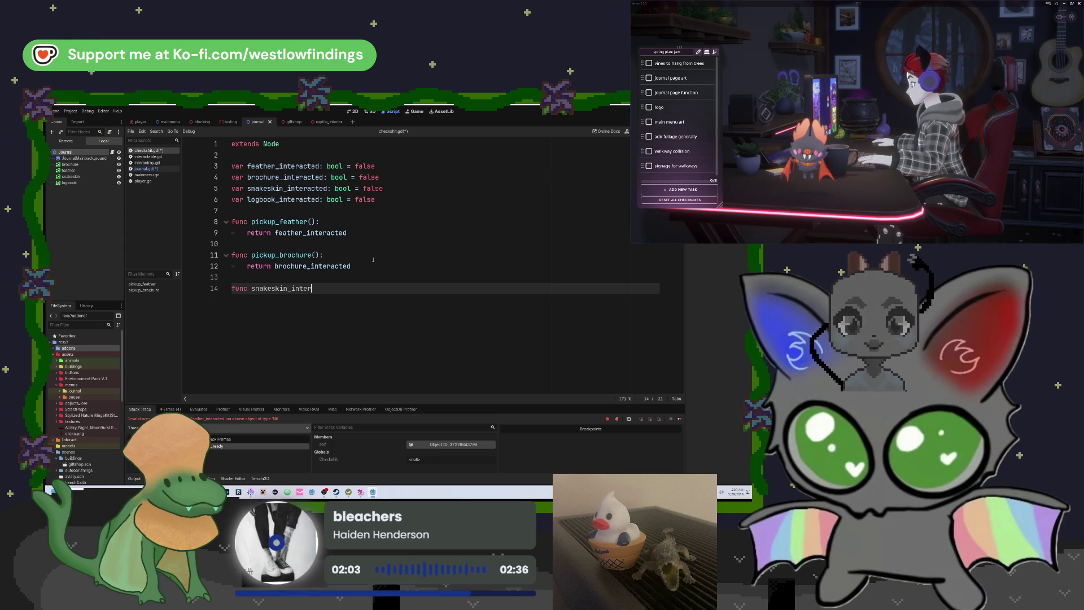
key(BackSpace)
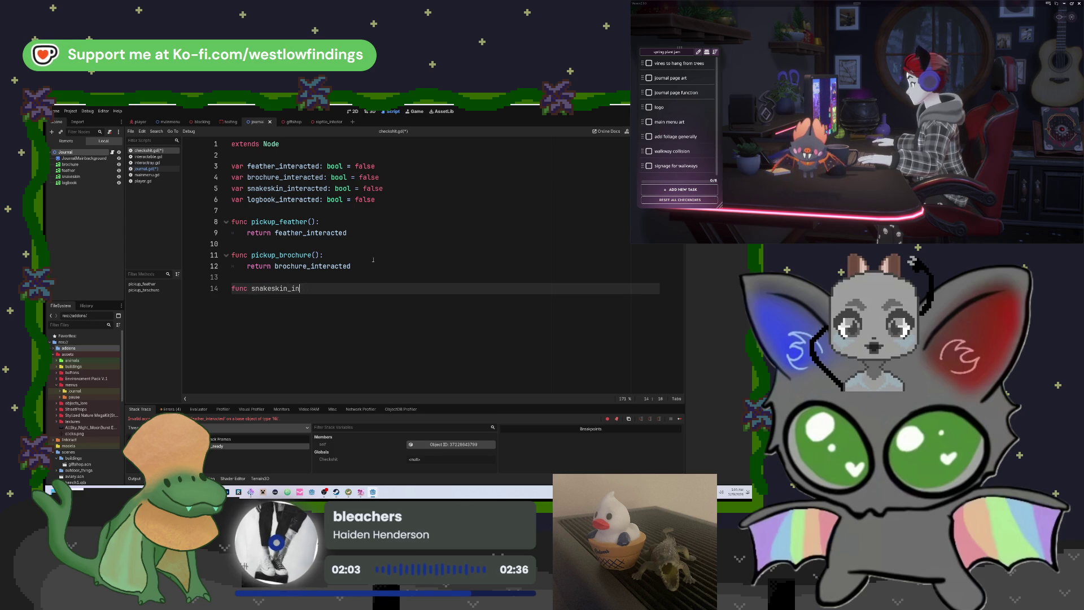
key(Left)
key(Left)
key(Left)
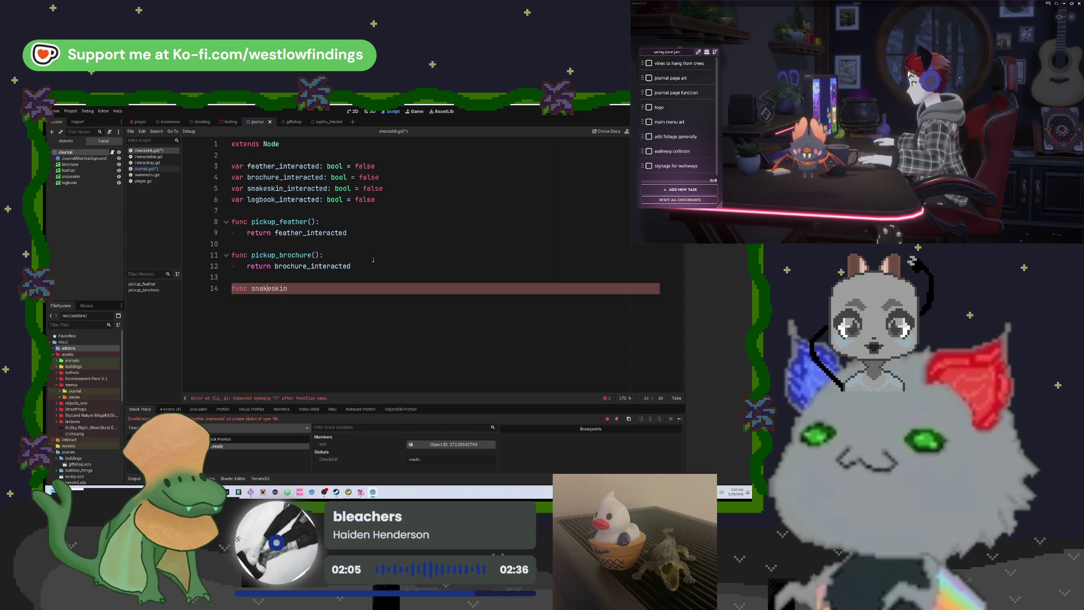
text(pickup_)
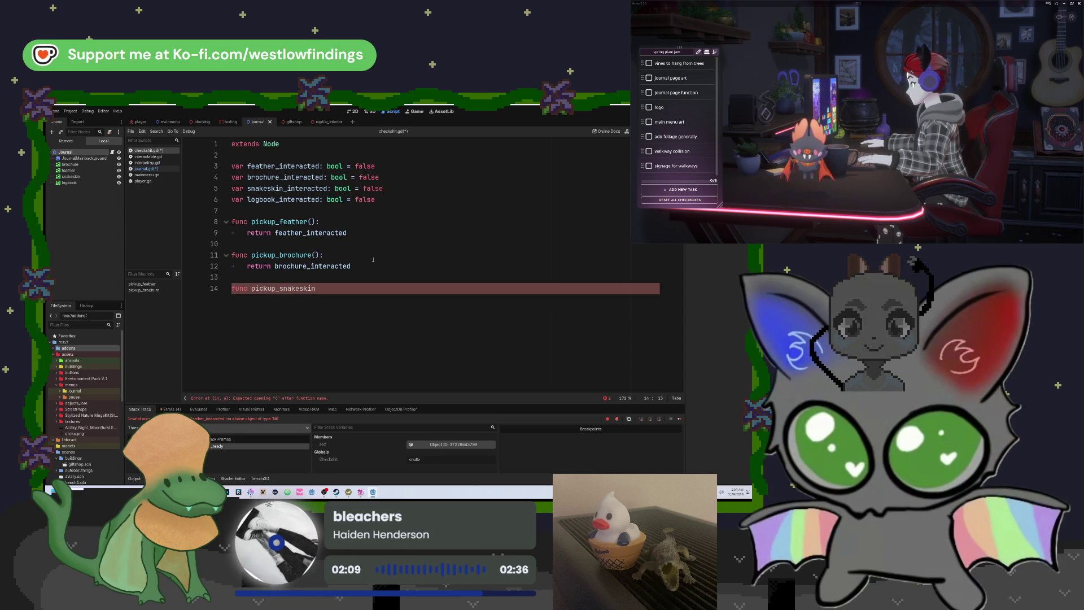
key(End)
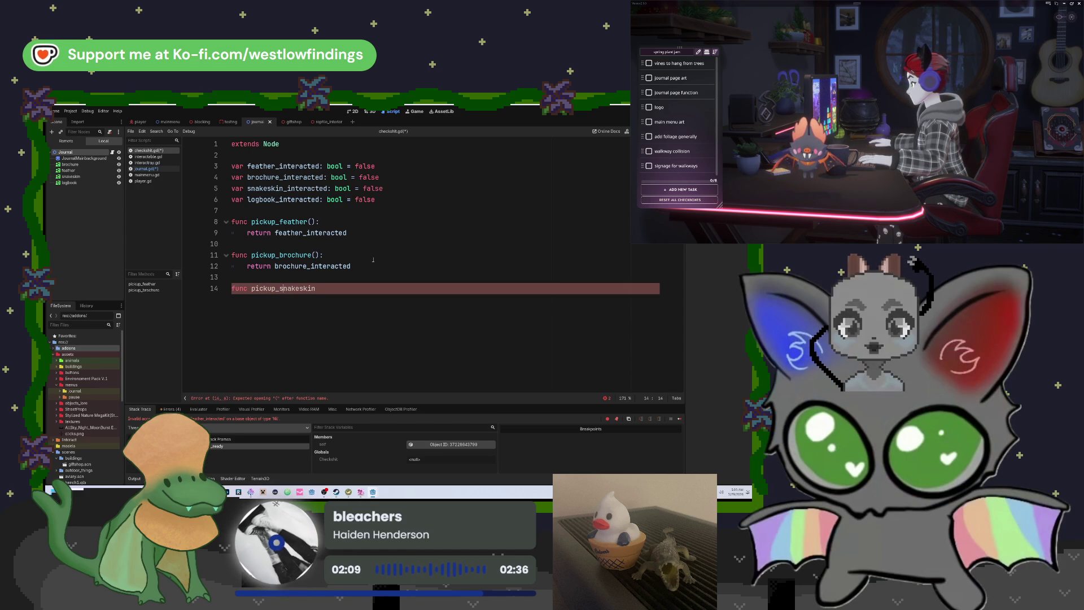
text(():)
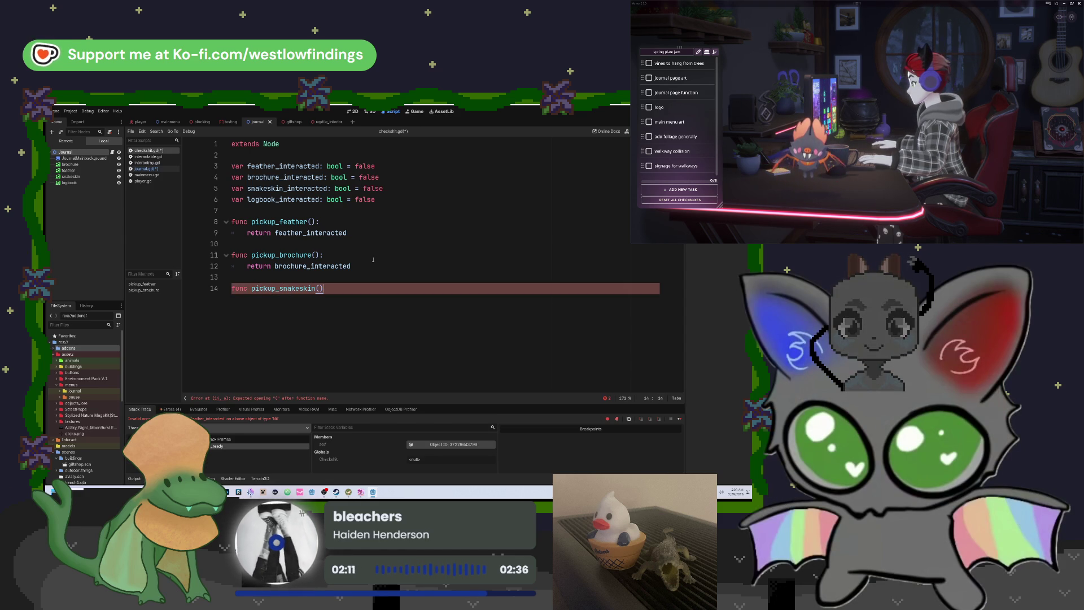
key(Return)
text(return)
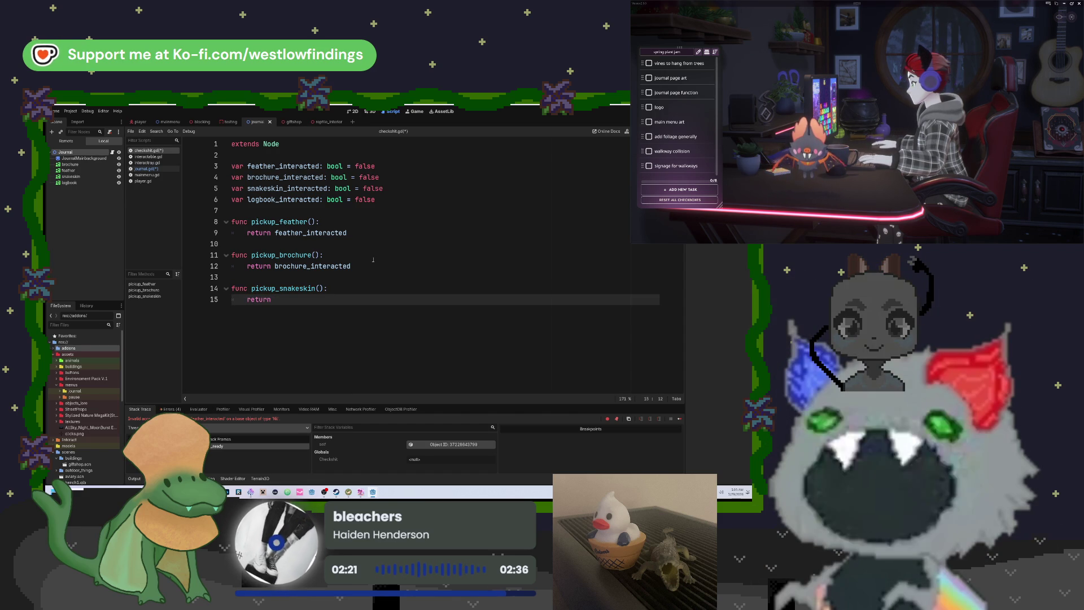
text(sna)
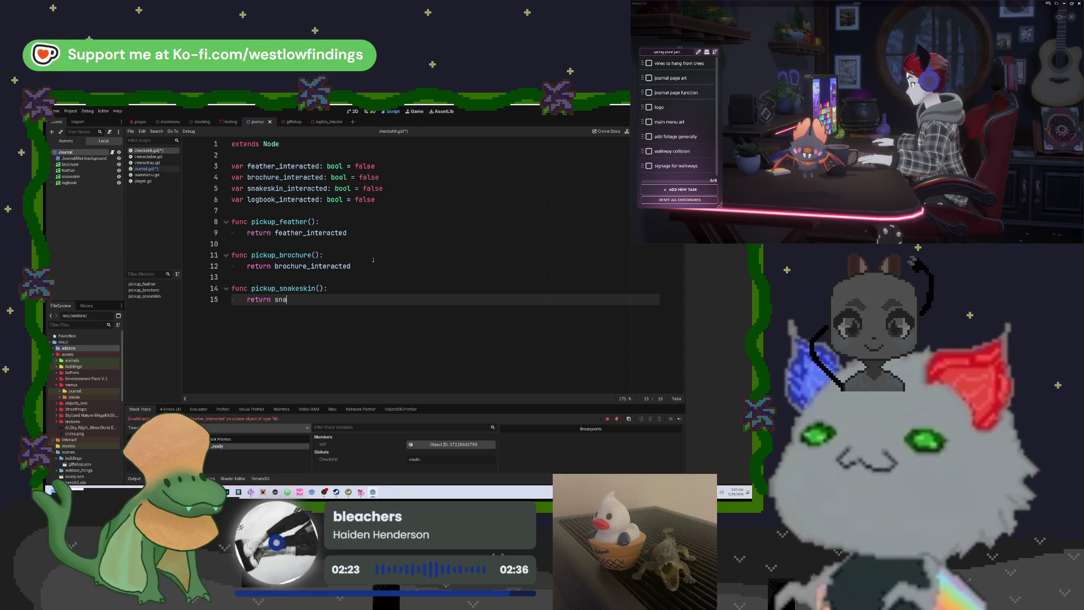
key(Return)
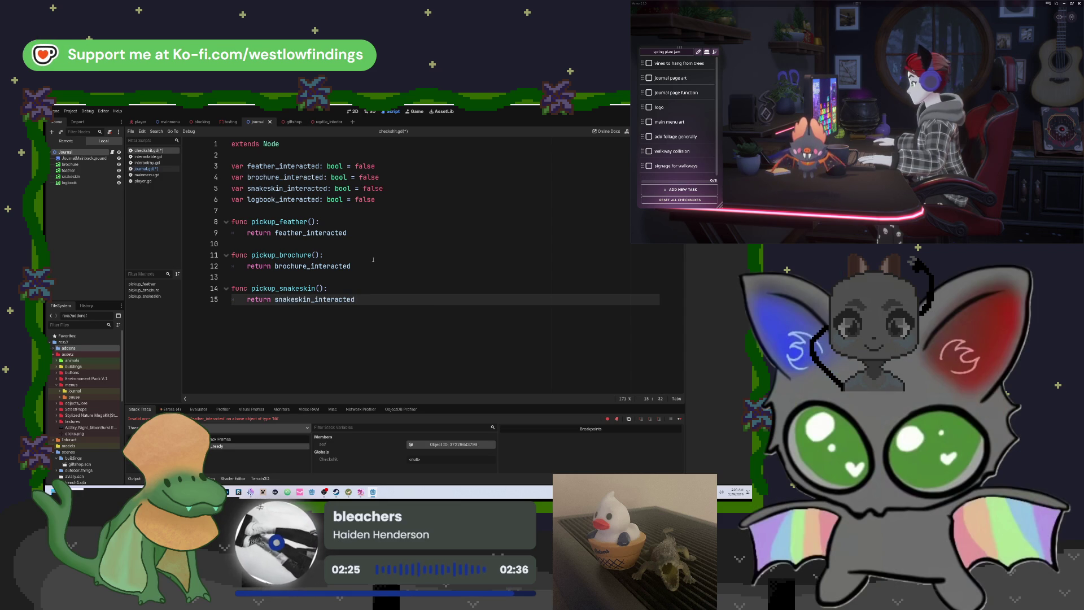
key(Return)
key(Return)
text(func lo)
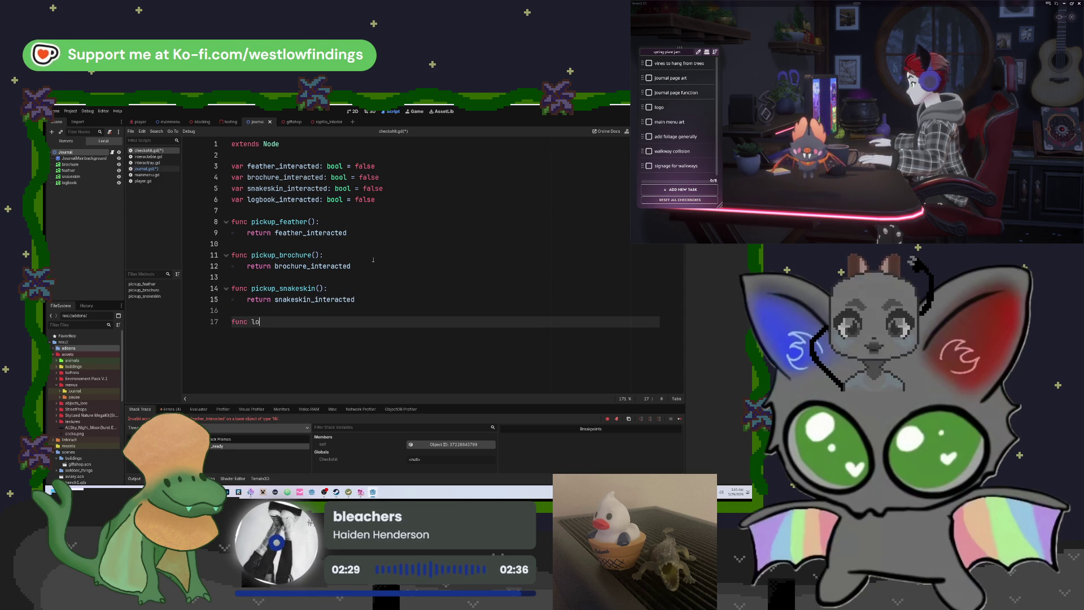
text(gbook_)
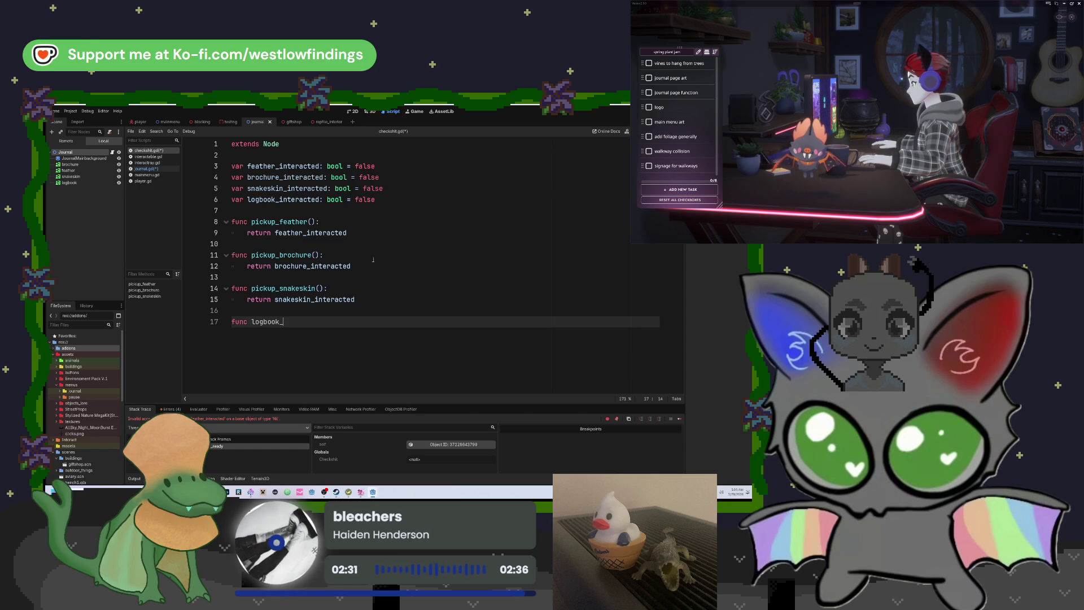
Complete 'func pickup_logbook():' with the body 'return logbook_interacted' below the snakeskin getter.
key(BackSpace)
key(BackSpace)
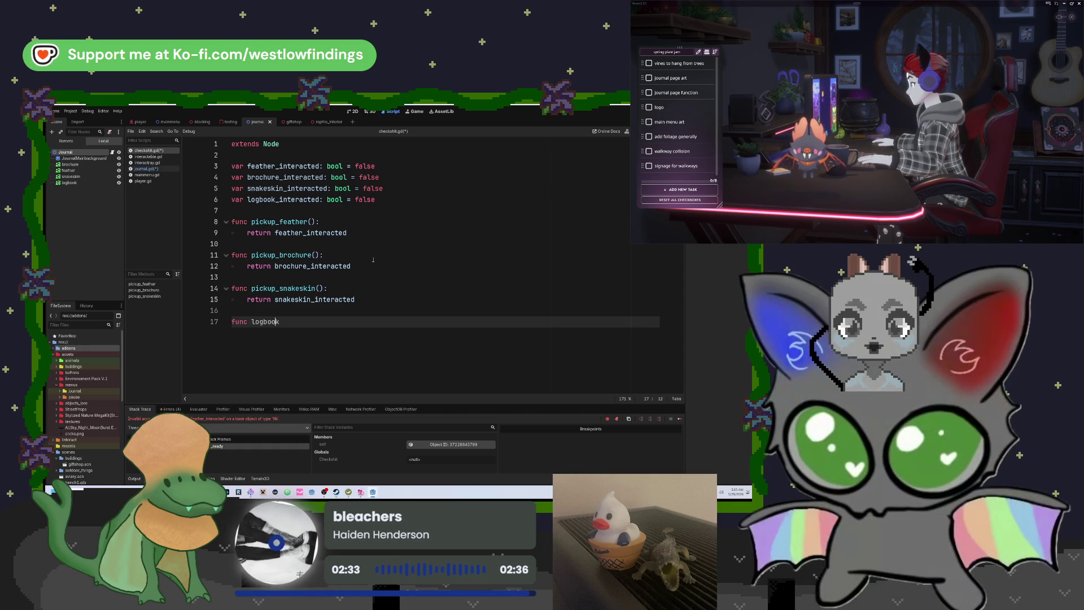
text(k)
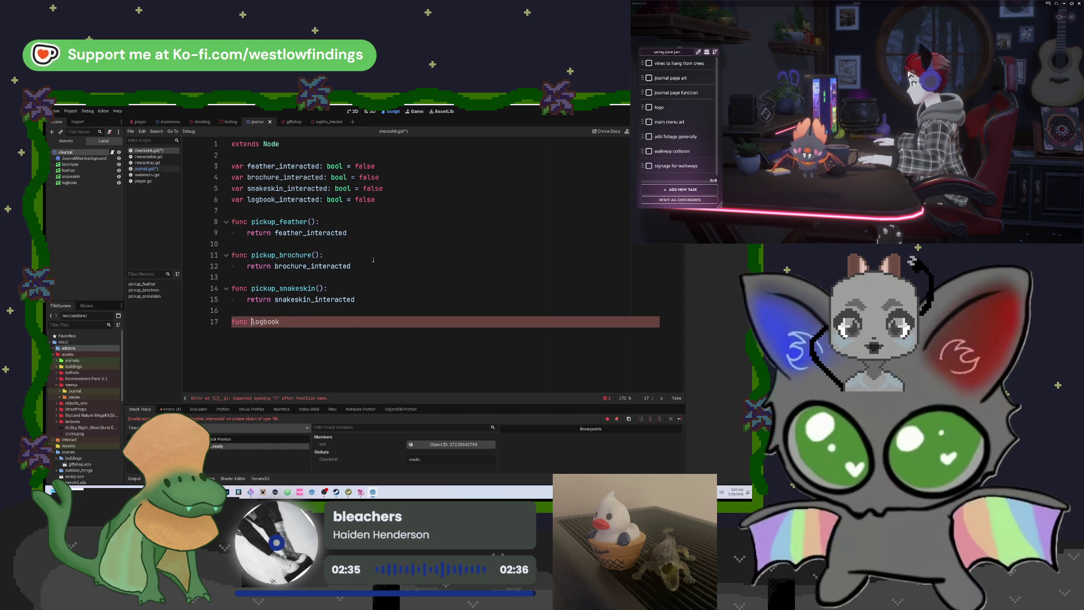
text(pickup_l)
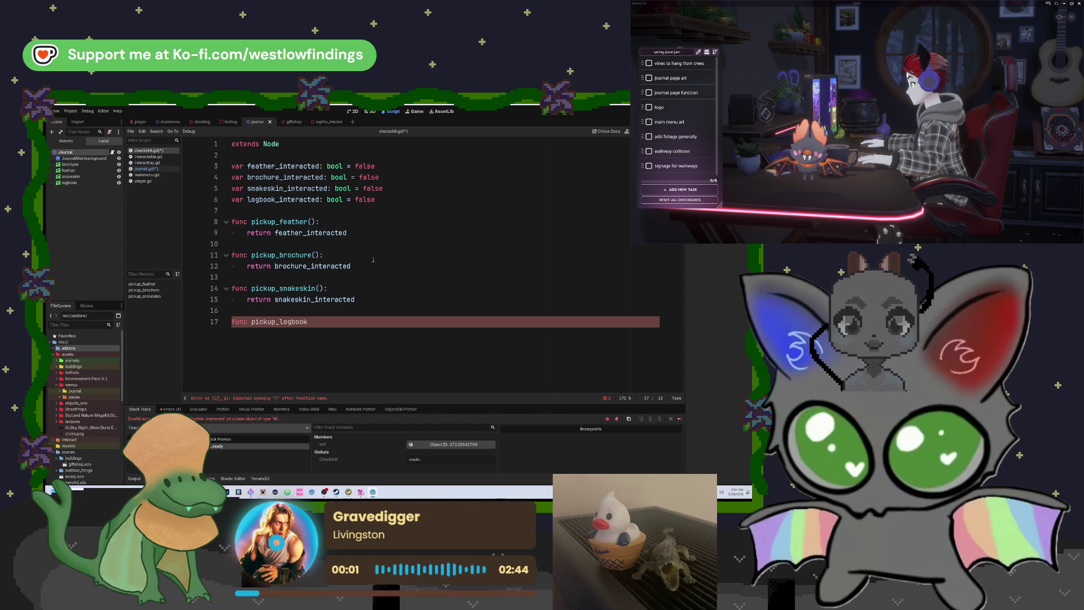
key(Right)
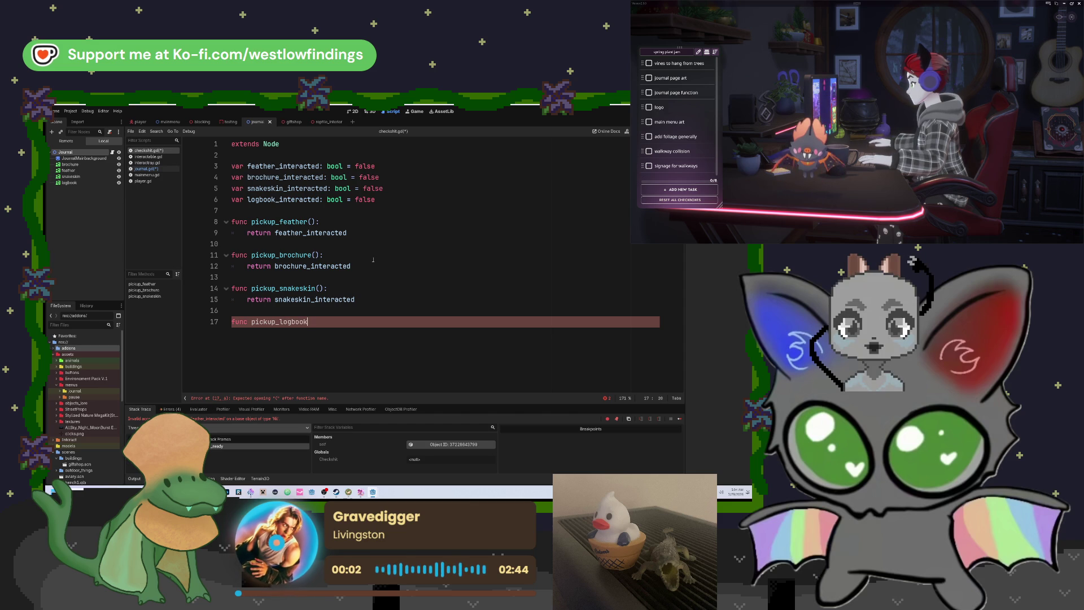
text(():)
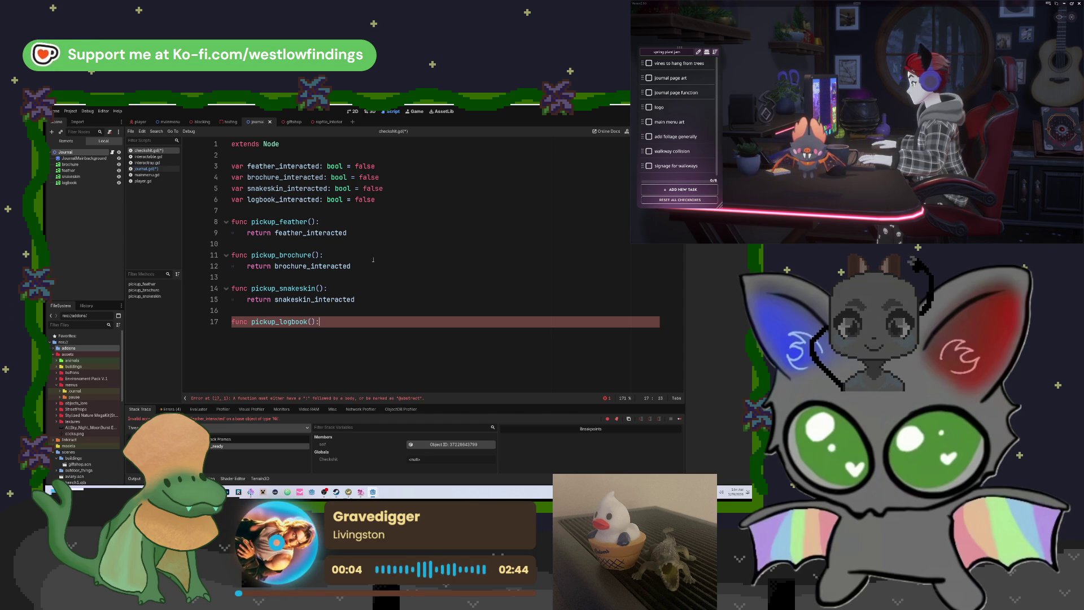
key(Return)
text(return )
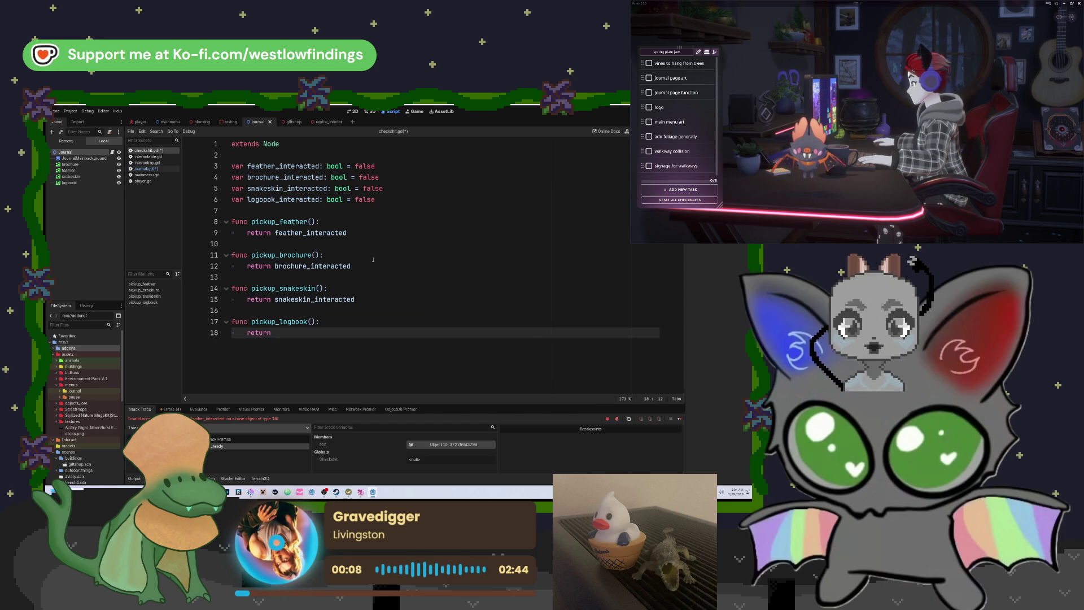
text(logbook)
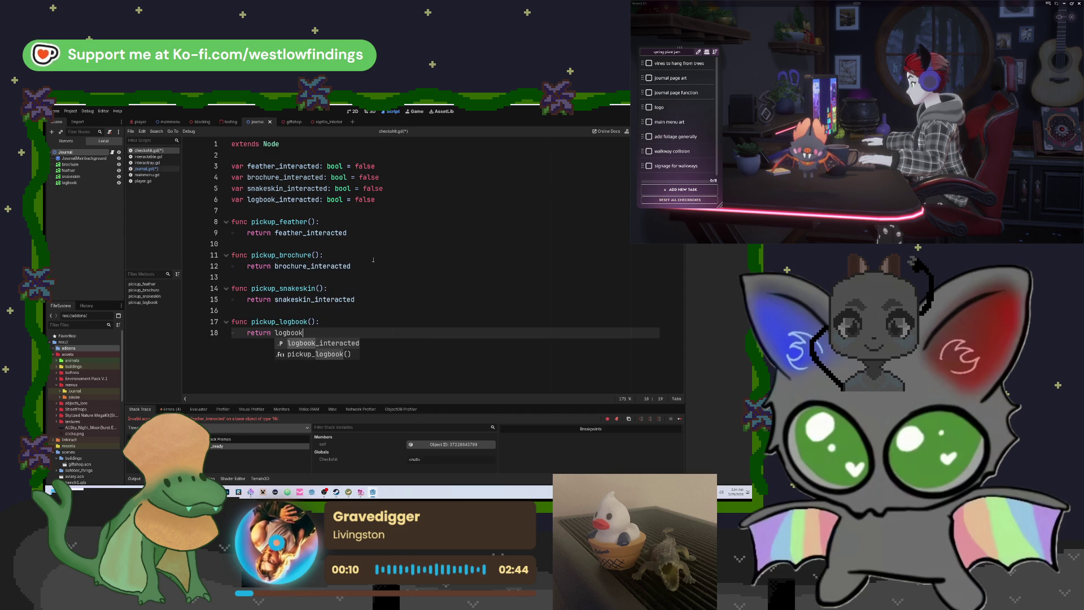
key(Return)
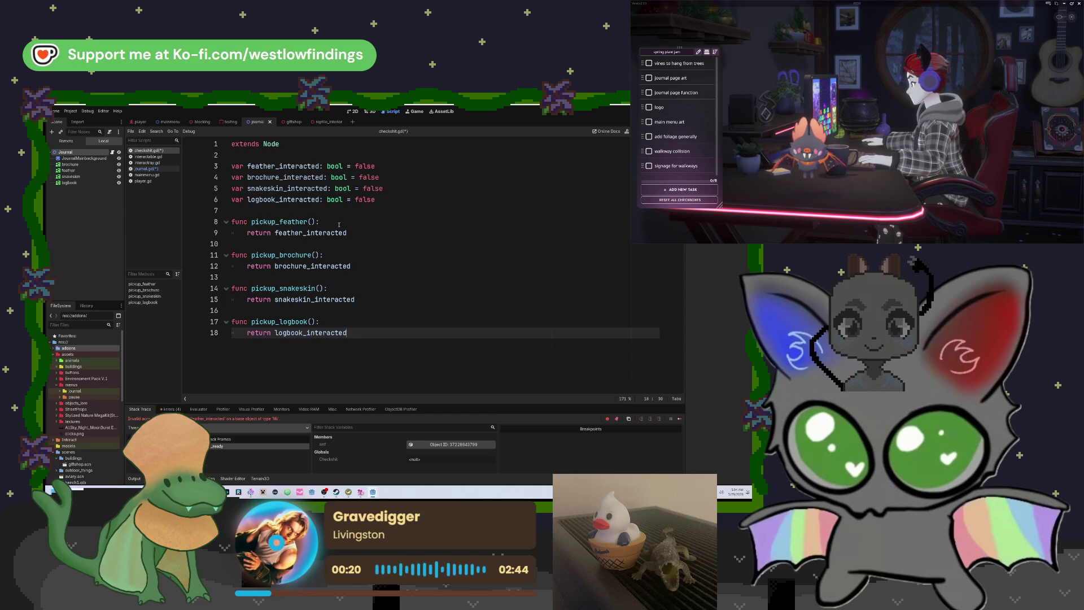
click(362, 233)
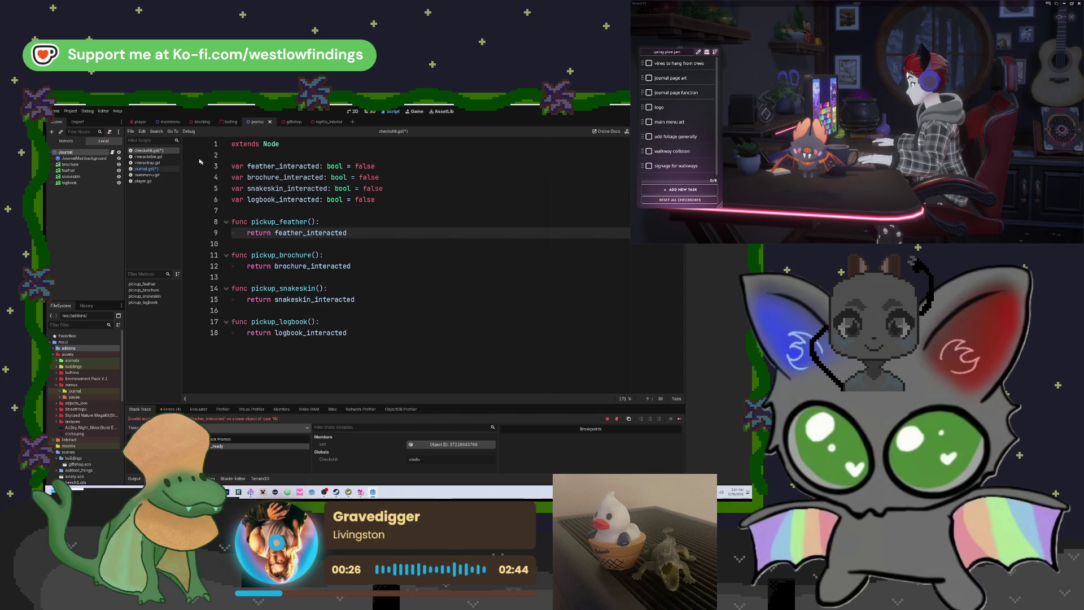
In journal.gd, change Checkshit.feather_interacted on line 6 to Checkshit.pickup_feather.
click(163, 170)
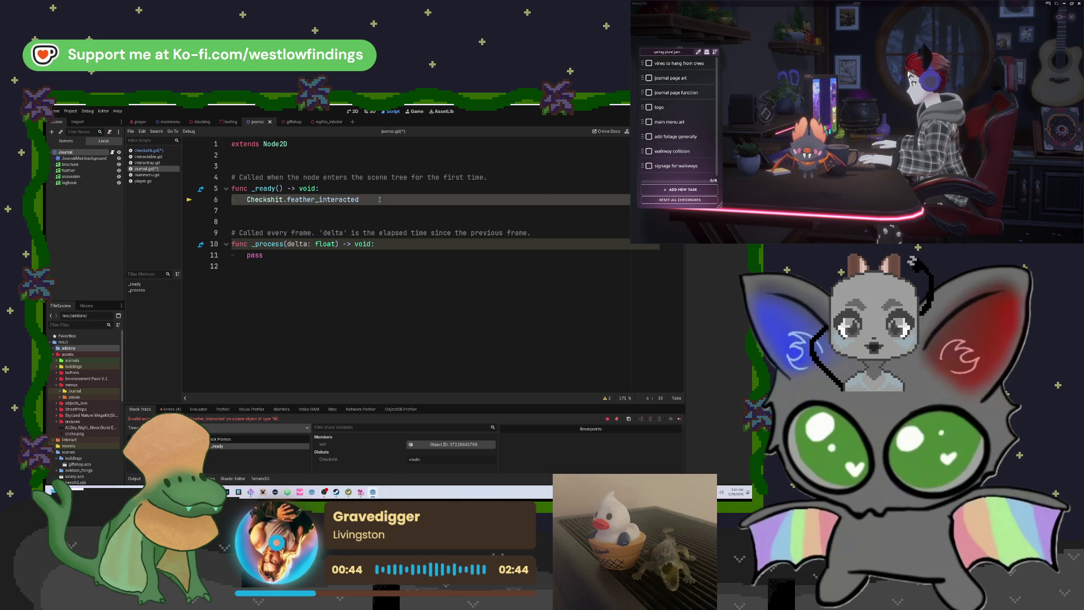
drag(379, 199, 287, 199)
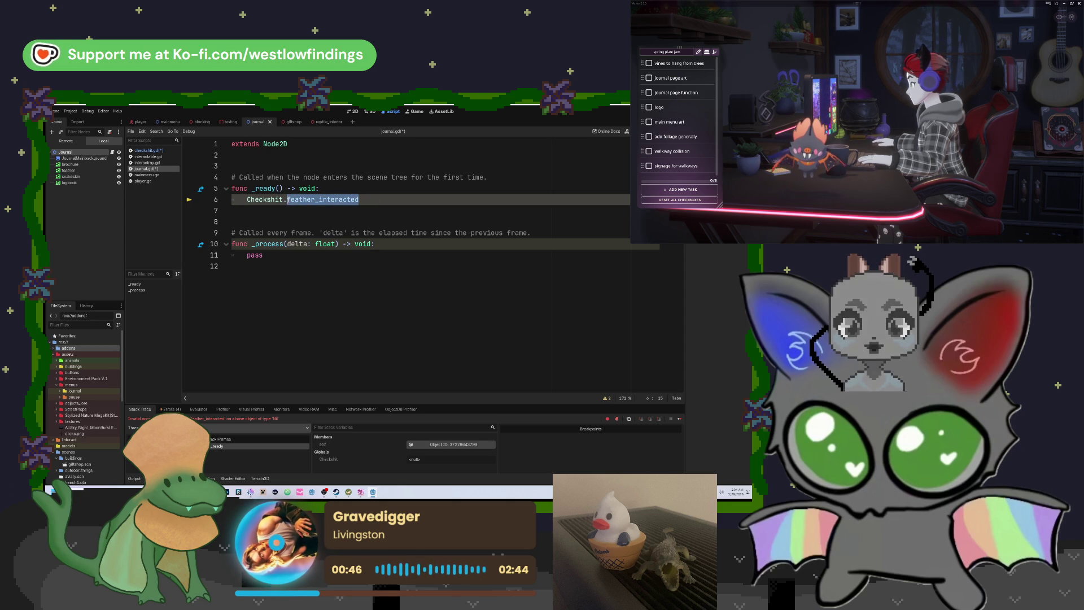
text(pickup)
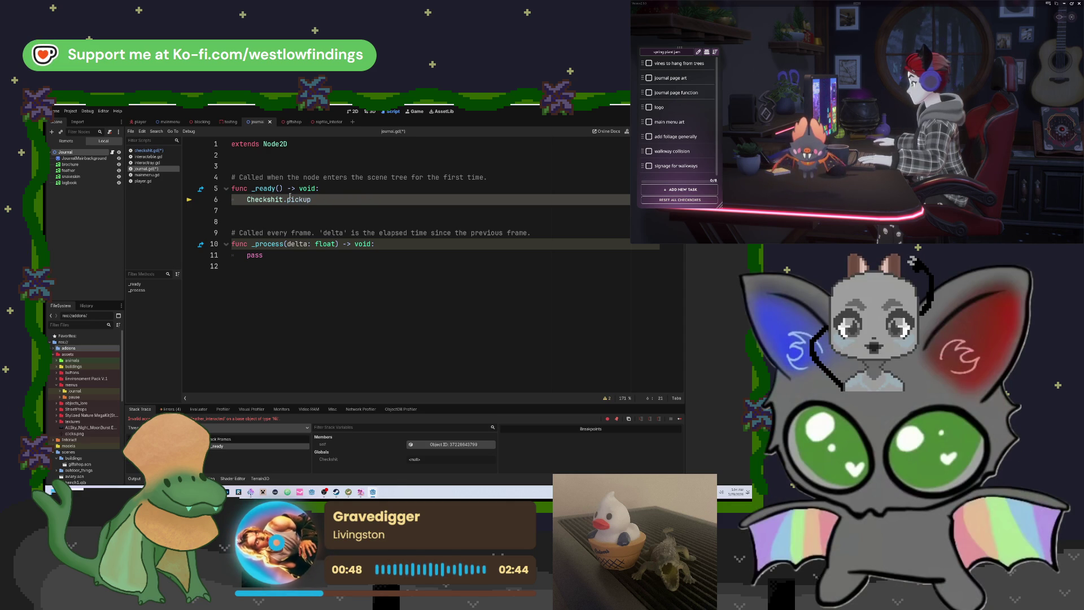
text(_feather)
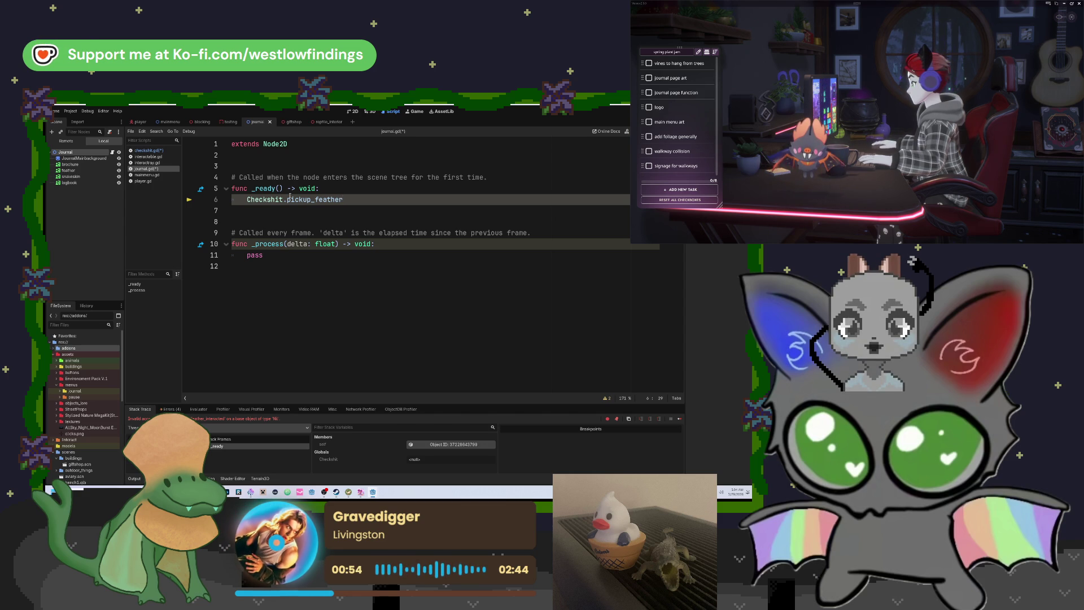
key(Home)
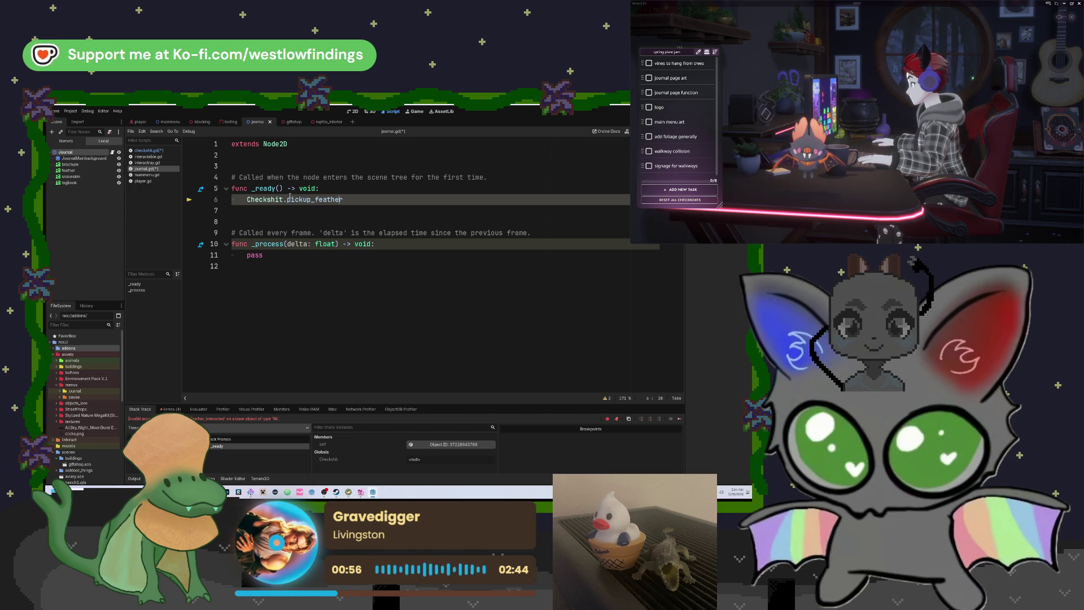